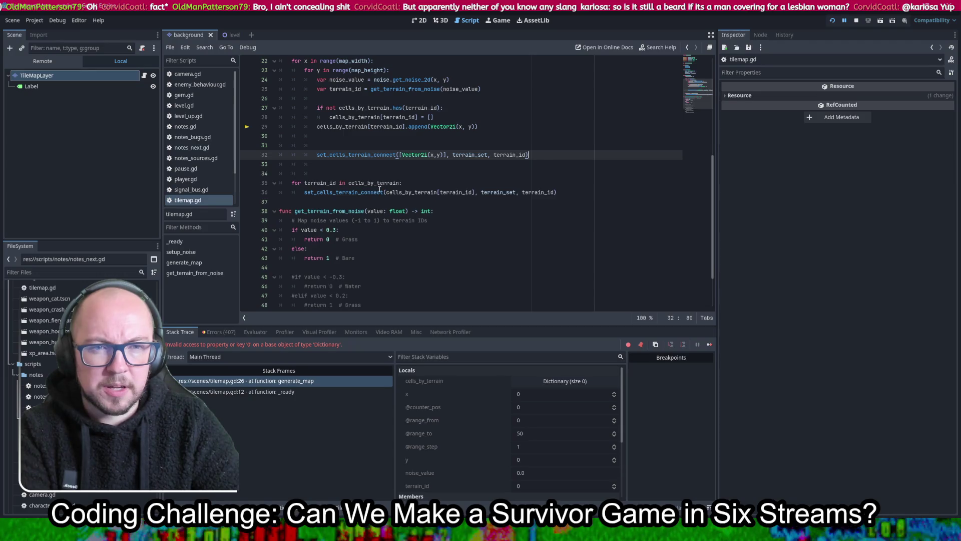
Comment out the final per-terrain loop (lines 34–35) in tilemap.gd and run the game.
{"action": "left_click_drag", "start_coordinate": [364, 173], "coordinate": [371, 183]}
{"action": "key", "text": "ctrl+k"}
{"action": "left_click", "coordinate": [601, 126]}
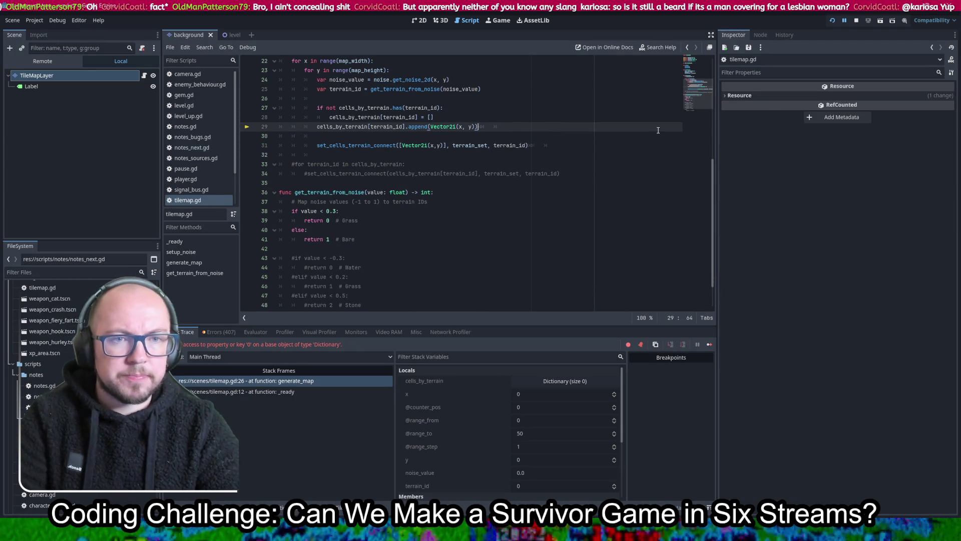
{"action": "left_click", "coordinate": [833, 21]}
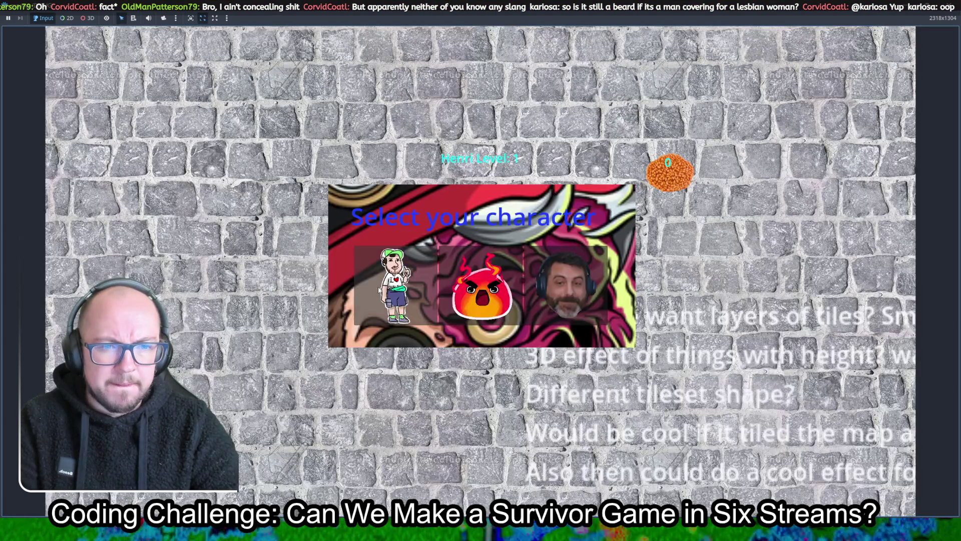
Pick the character and walk it down and right across the cobblestone map.
{"action": "left_click", "coordinate": [380, 289]}
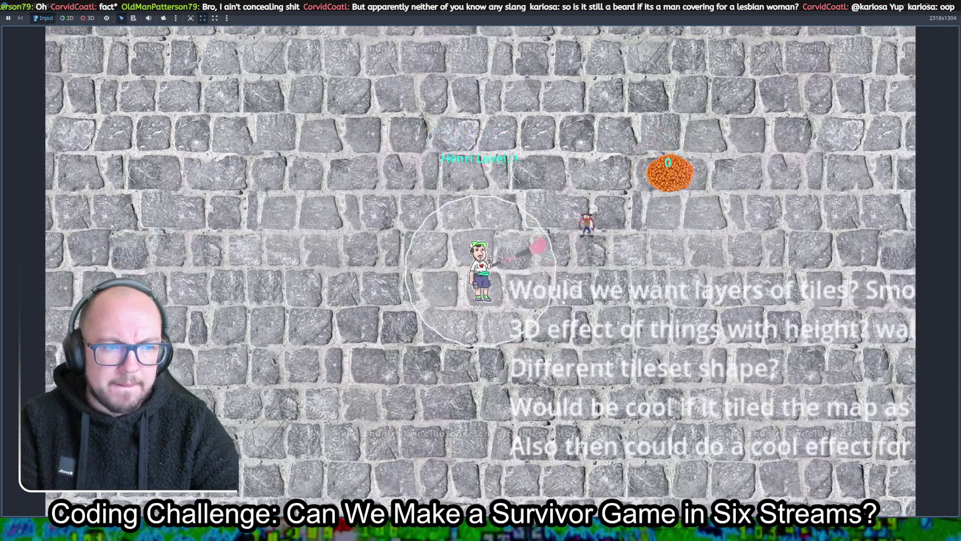
{"action": "key", "text": "Down"}
{"action": "key", "text": "Right"}
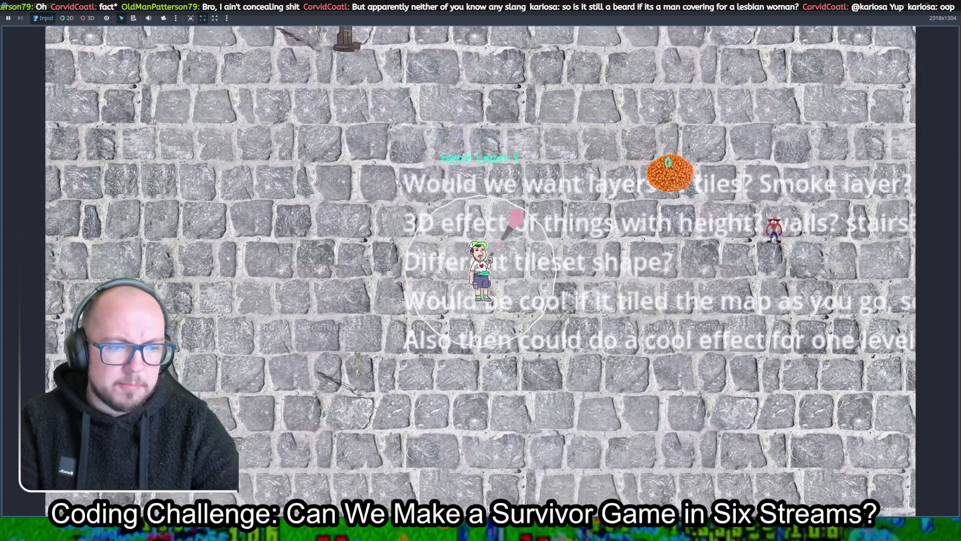
{"action": "key", "text": "Down"}
{"action": "key", "text": "Right"}
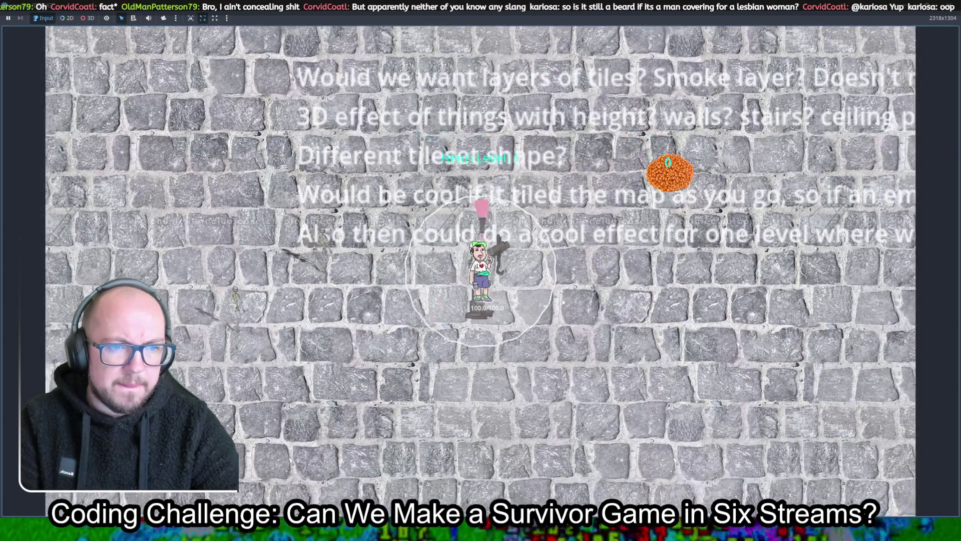
{"action": "key", "text": "Down"}
{"action": "key", "text": "Right"}
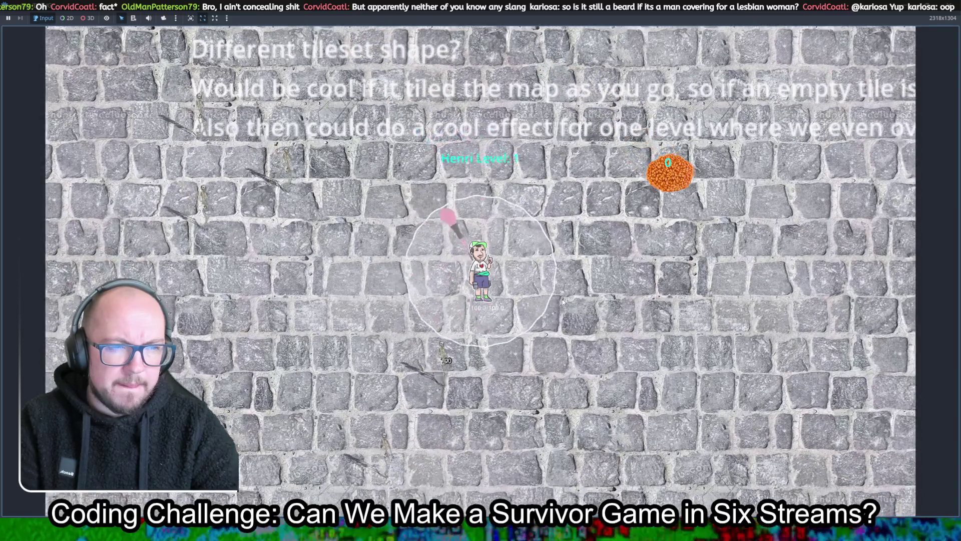
{"action": "key", "text": "Down"}
{"action": "key", "text": "Right"}
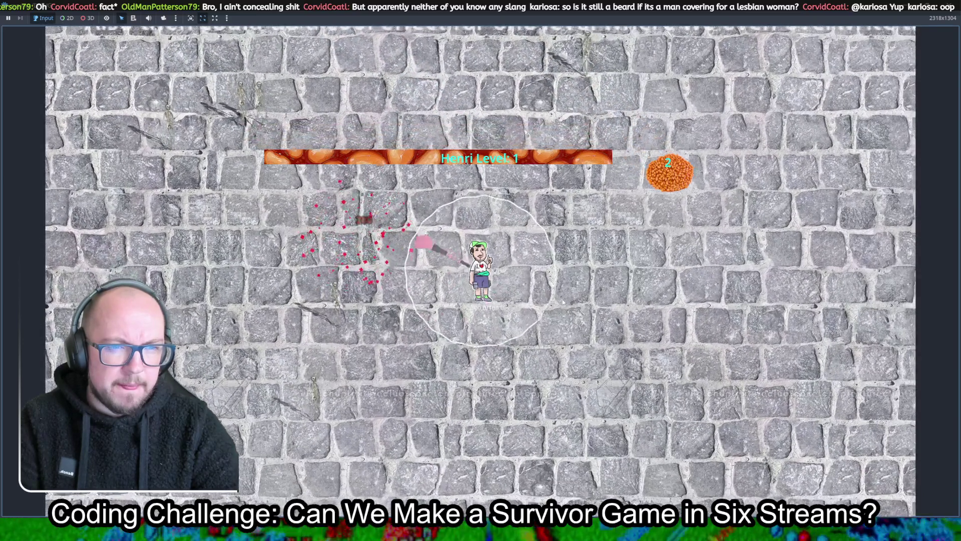
{"action": "key", "text": "Down"}
{"action": "key", "text": "Right"}
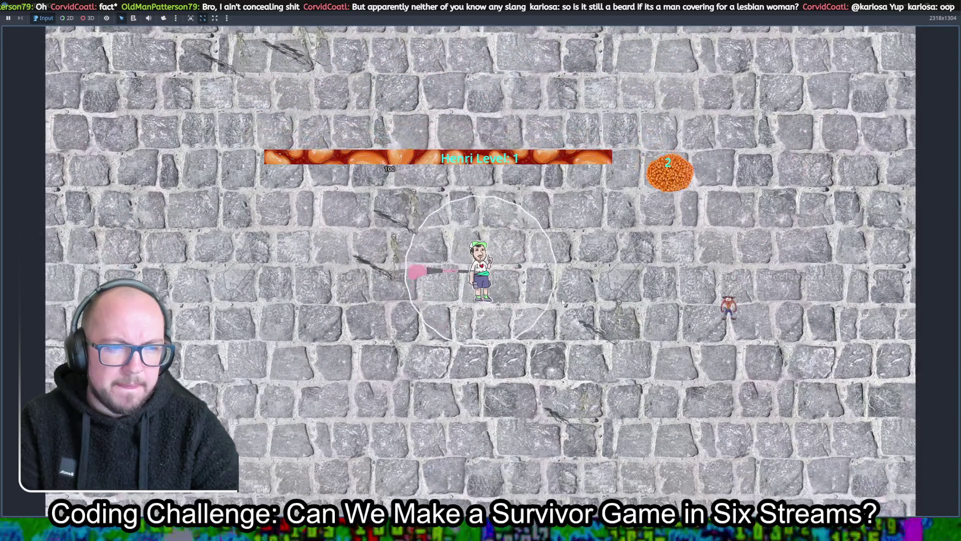
Keep moving while enemies are defeated, then stop the game and leave the script editor.
{"action": "key", "text": "Down"}
{"action": "key", "text": "Right"}
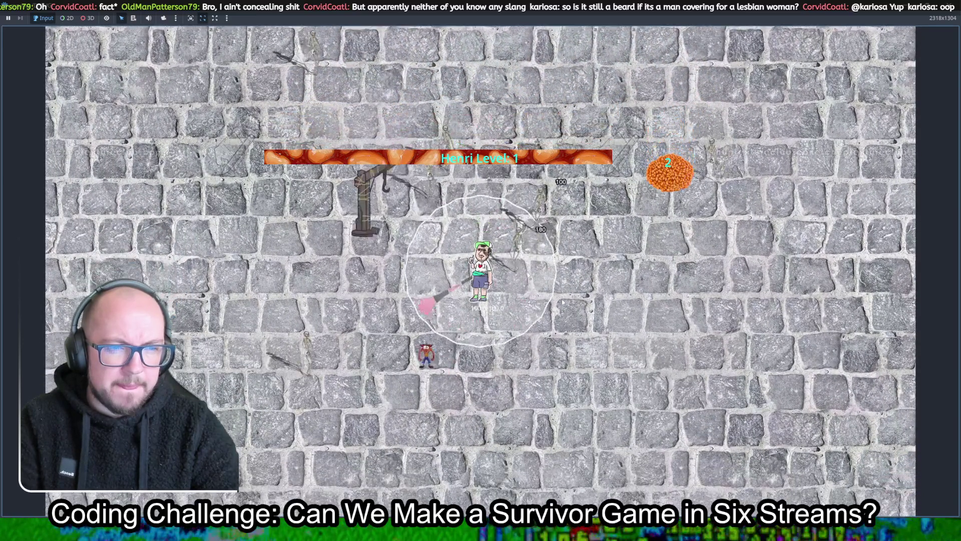
{"action": "key", "text": "Down"}
{"action": "key", "text": "Right"}
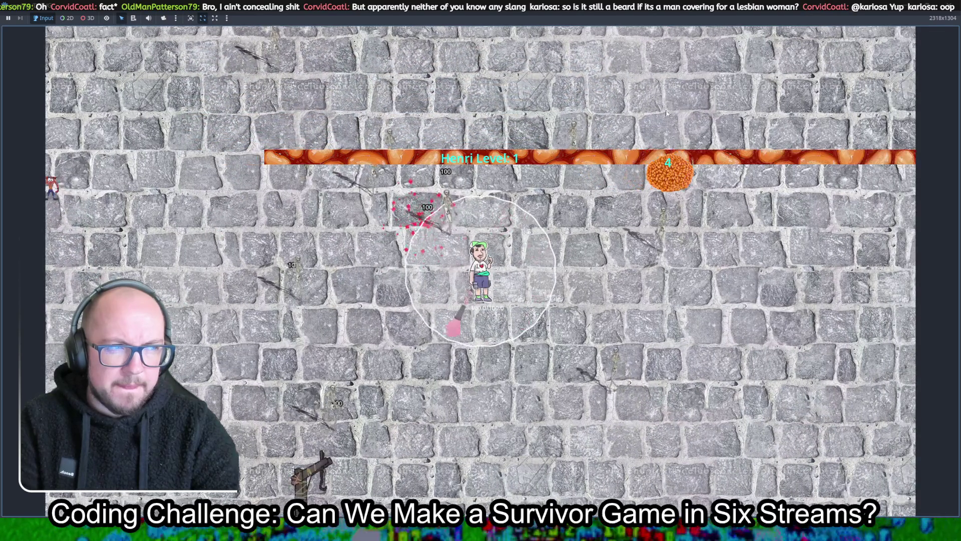
{"action": "key", "text": "F8"}
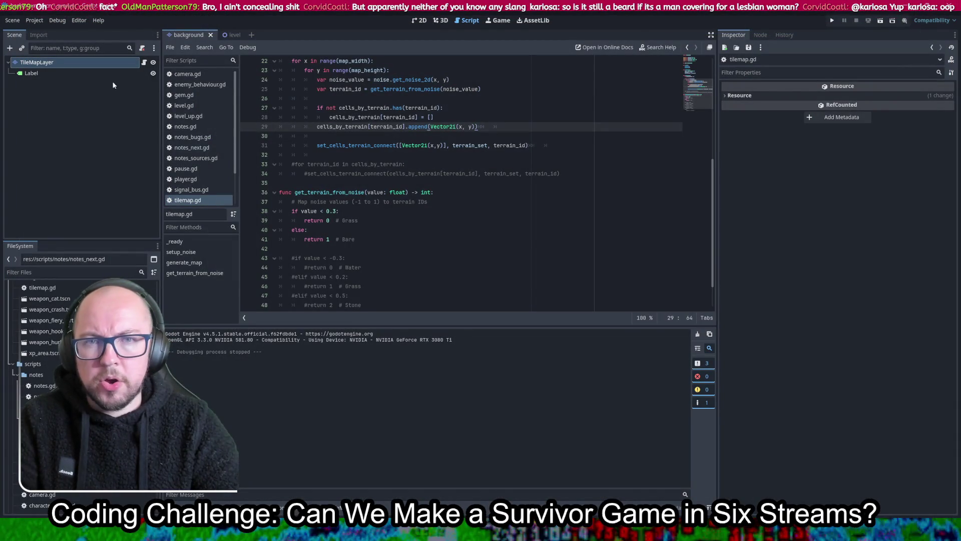
{"action": "left_click", "coordinate": [432, 20]}
Open the level scene in 2D and pan the notes text into view.
{"action": "left_click", "coordinate": [423, 21]}
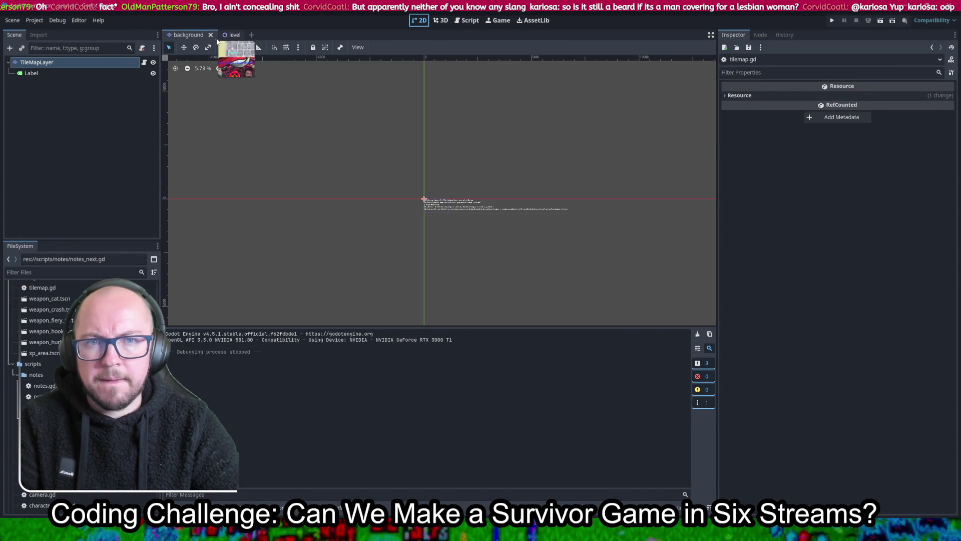
{"action": "left_click", "coordinate": [226, 35]}
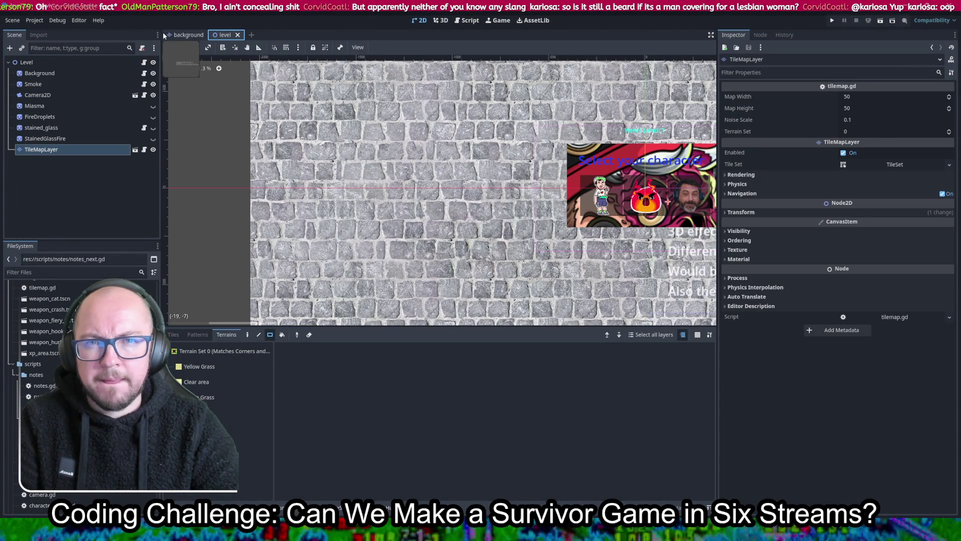
{"action": "left_click", "coordinate": [185, 34]}
{"action": "left_click", "coordinate": [224, 35]}
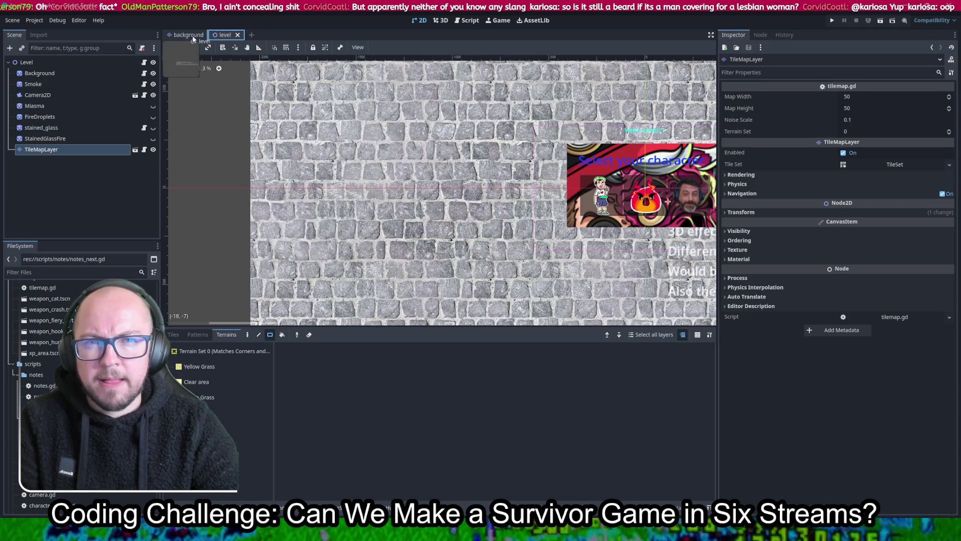
{"action": "scroll", "coordinate": [425, 200], "scroll_direction": "down", "scroll_amount": 3}
{"action": "left_click_drag", "start_coordinate": [434, 202], "coordinate": [394, 125]}
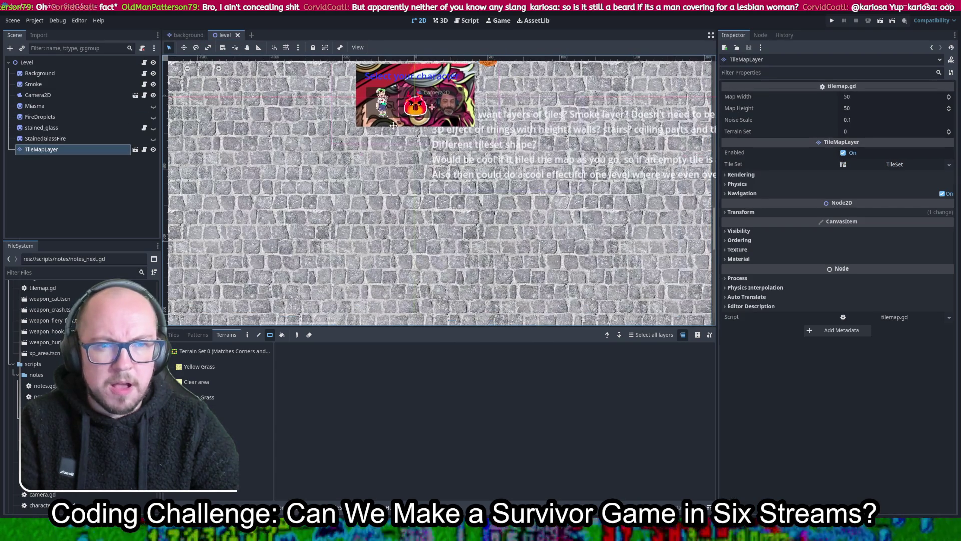
Toggle the TileMapLayer's visibility to check what it covers, leaving it visible.
{"action": "left_click", "coordinate": [153, 150]}
{"action": "left_click", "coordinate": [152, 150]}
{"action": "scroll", "coordinate": [397, 106], "scroll_direction": "up", "scroll_amount": 4}
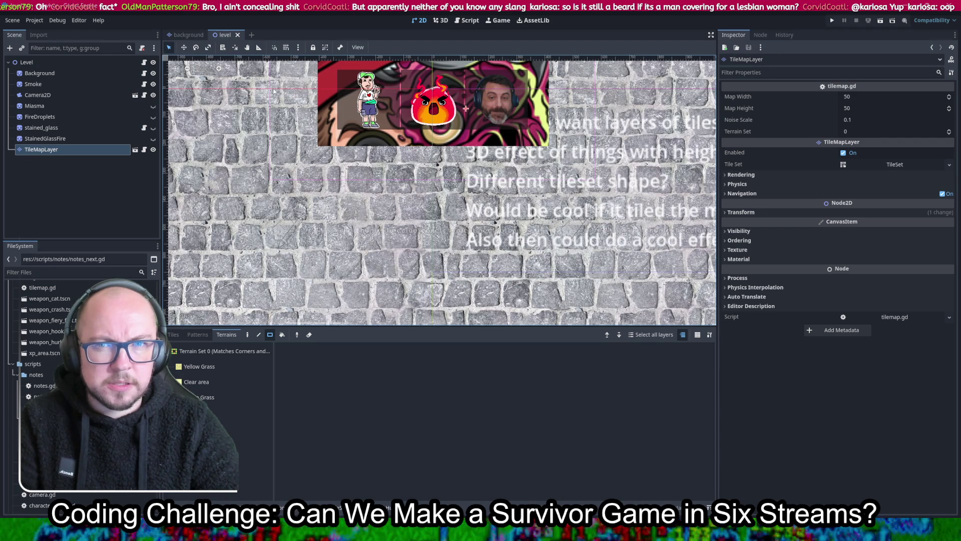
{"action": "left_click", "coordinate": [152, 149]}
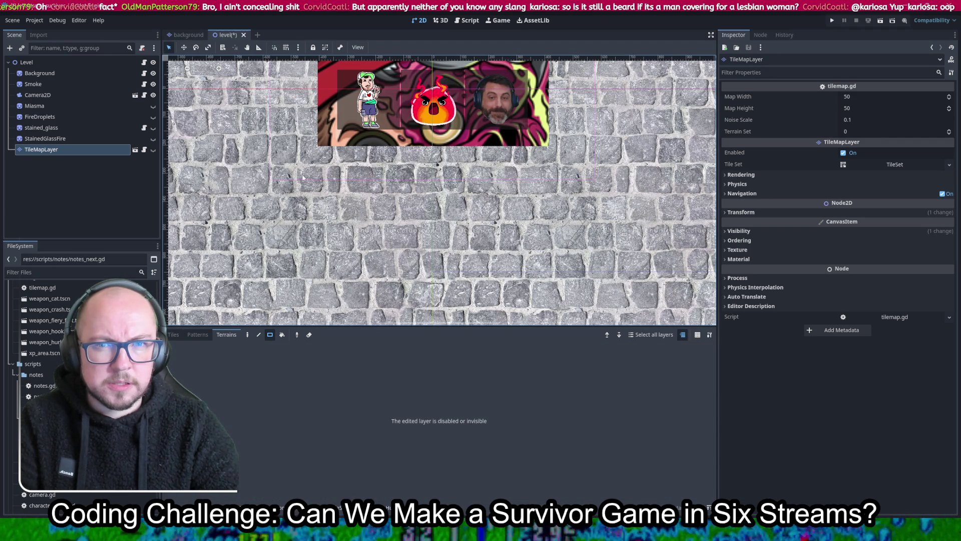
{"action": "key", "text": "ctrl+z"}
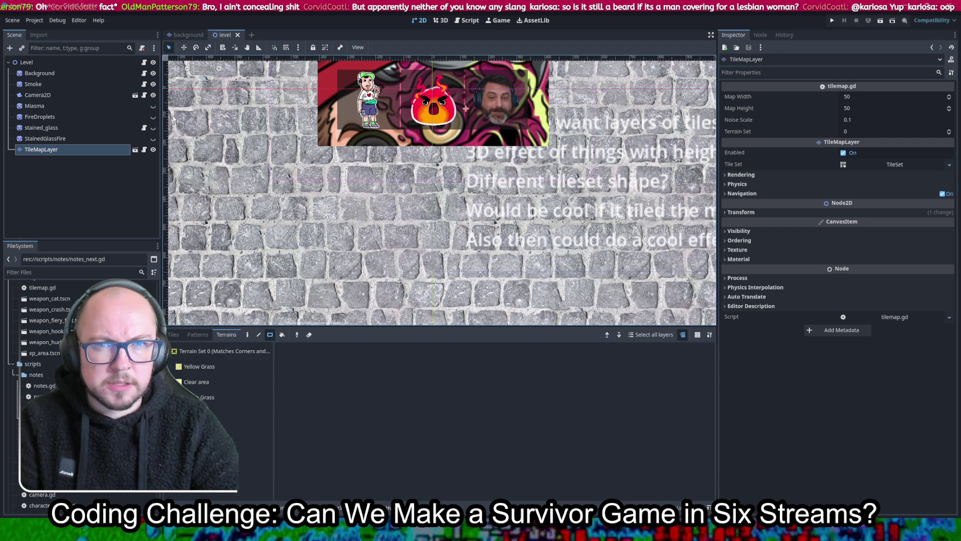
Move the notes text up and left, save the level, and return to tilemap.gd.
{"action": "left_click", "coordinate": [183, 47]}
{"action": "left_click_drag", "start_coordinate": [611, 187], "coordinate": [576, 168]}
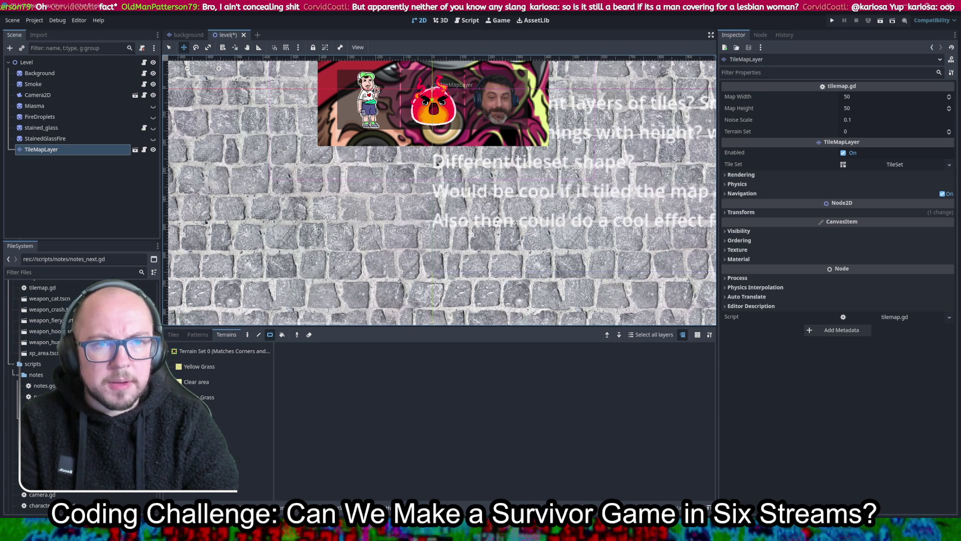
{"action": "key", "text": "ctrl+s"}
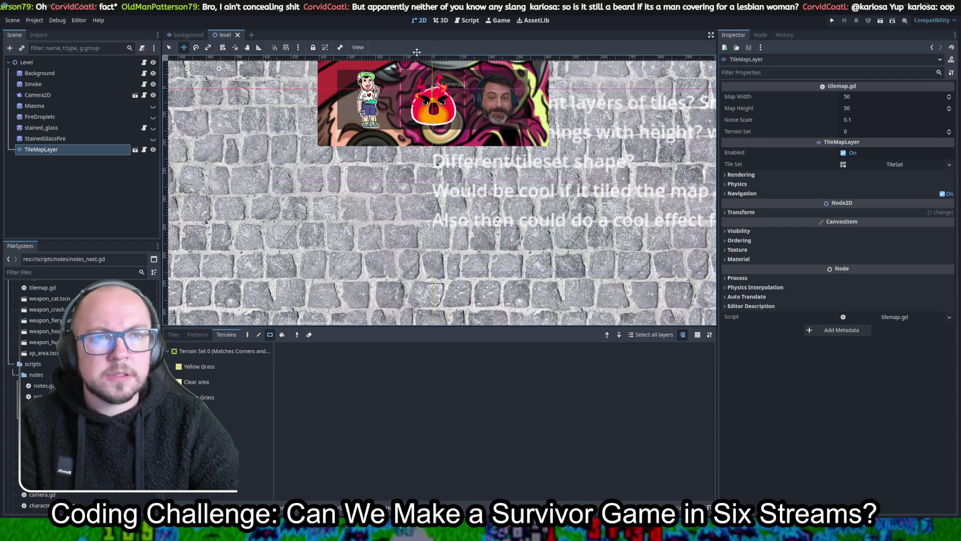
{"action": "left_click", "coordinate": [469, 21]}
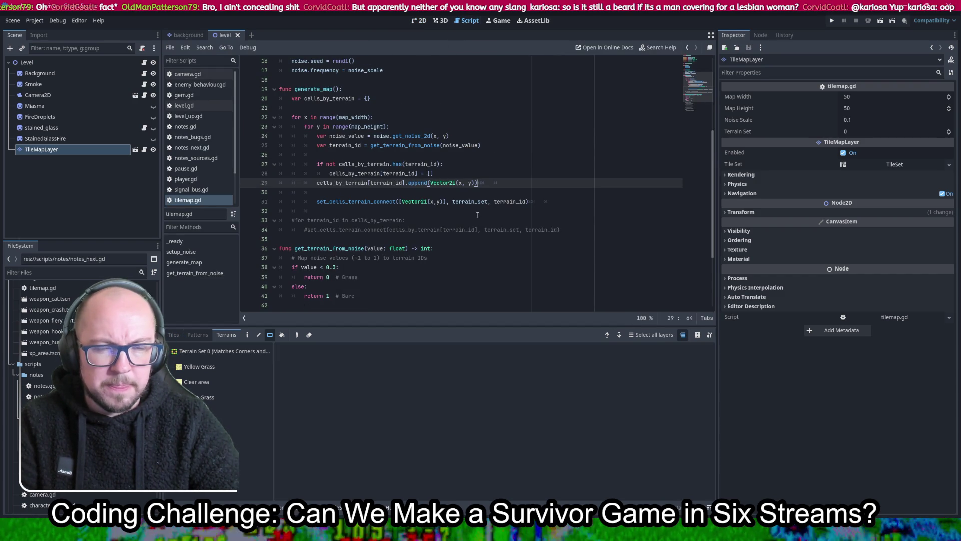
{"action": "double_click", "coordinate": [506, 201]}
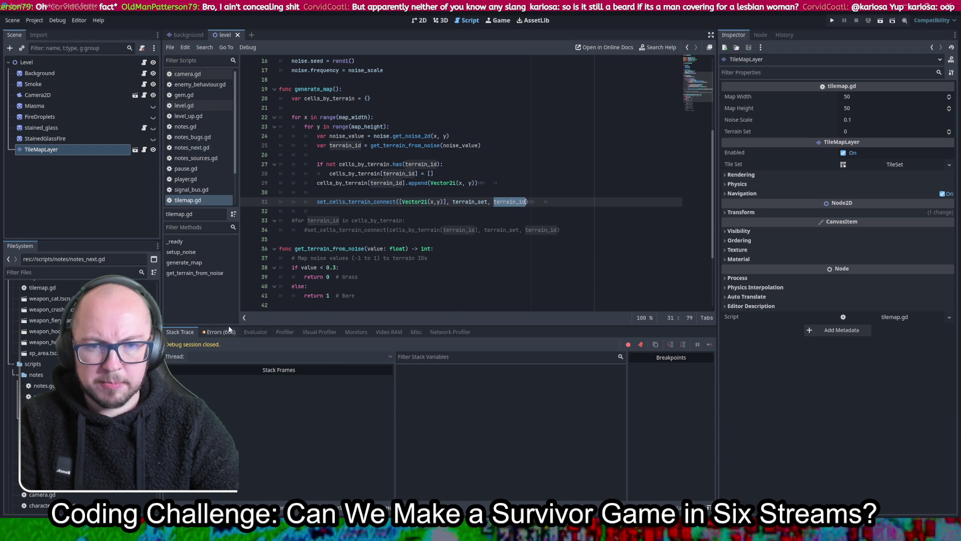
{"action": "left_click", "coordinate": [220, 332]}
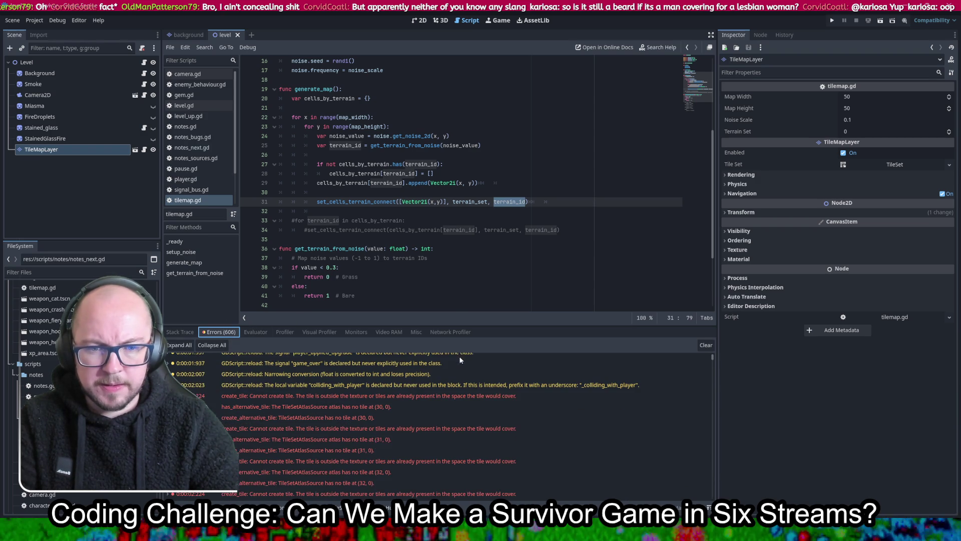
Inspect the first create_tile error and jump to the code line behind it.
{"action": "left_click", "coordinate": [563, 396]}
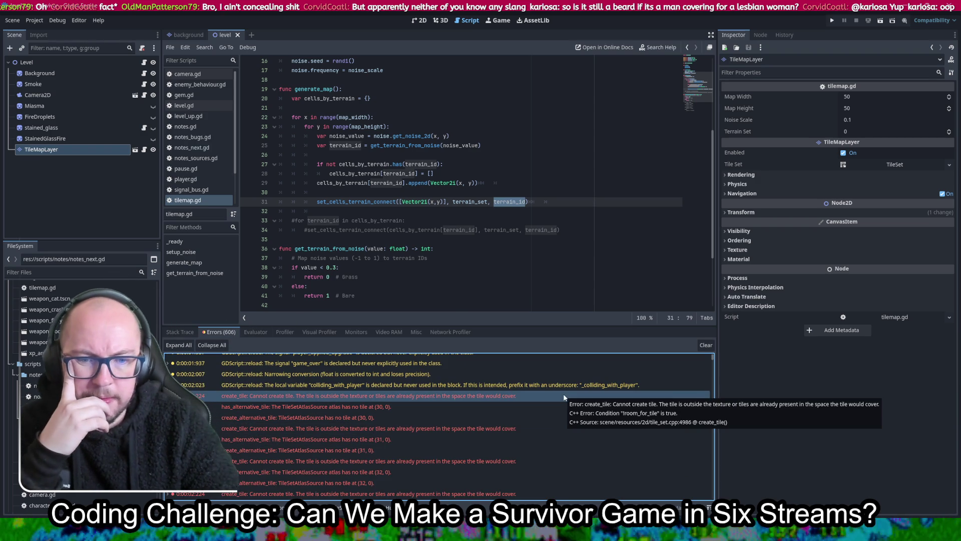
{"action": "left_click", "coordinate": [452, 401]}
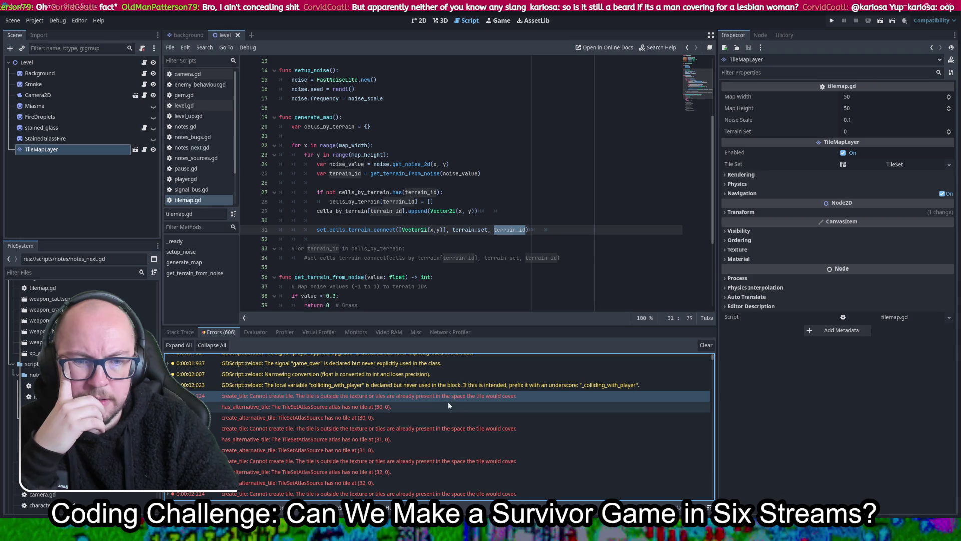
{"action": "scroll", "coordinate": [435, 400], "scroll_direction": "down", "scroll_amount": 5}
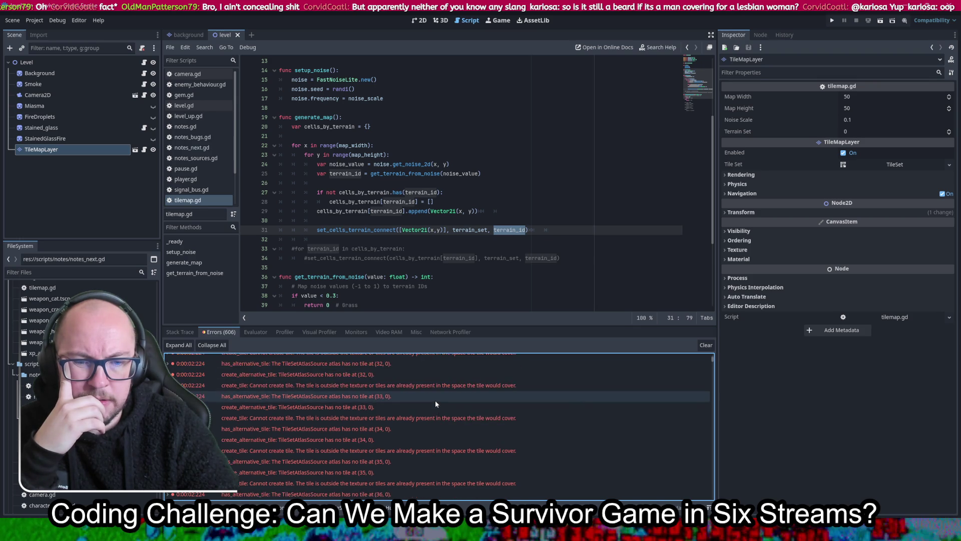
{"action": "scroll", "coordinate": [435, 400], "scroll_direction": "down", "scroll_amount": 8}
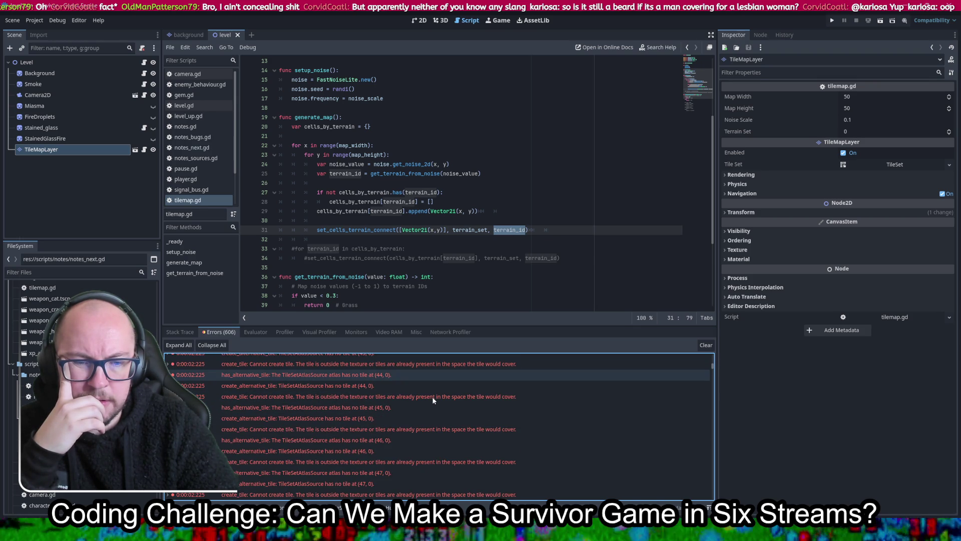
{"action": "scroll", "coordinate": [434, 400], "scroll_direction": "down", "scroll_amount": 15}
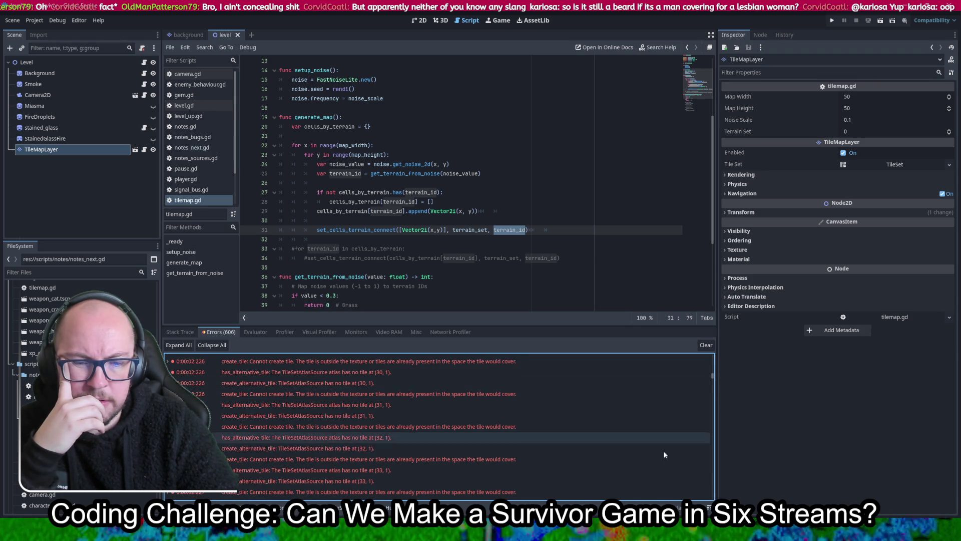
{"action": "scroll", "coordinate": [595, 416], "scroll_direction": "up", "scroll_amount": 10}
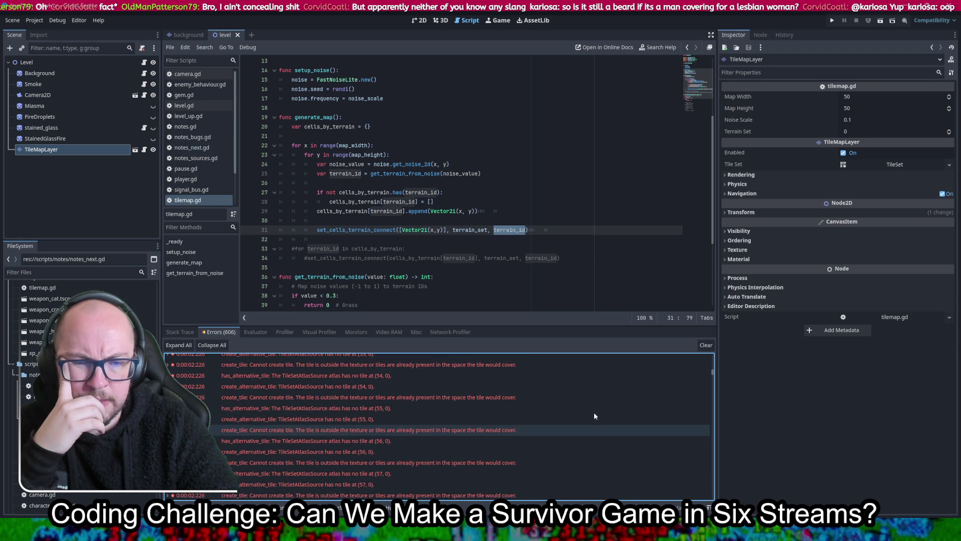
{"action": "scroll", "coordinate": [591, 414], "scroll_direction": "down", "scroll_amount": 3}
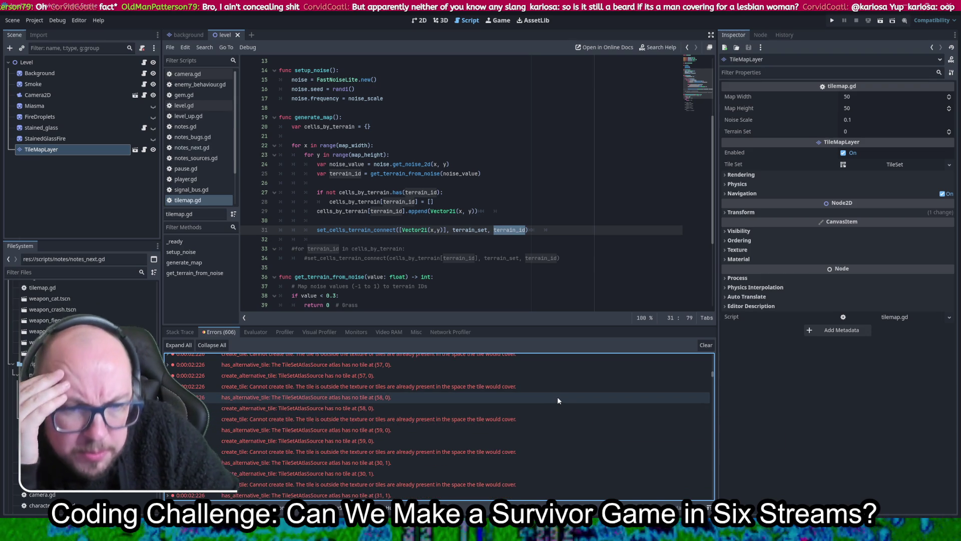
Clear the old errors from the Debugger log and rerun the game.
{"action": "mouse_move", "coordinate": [558, 399]}
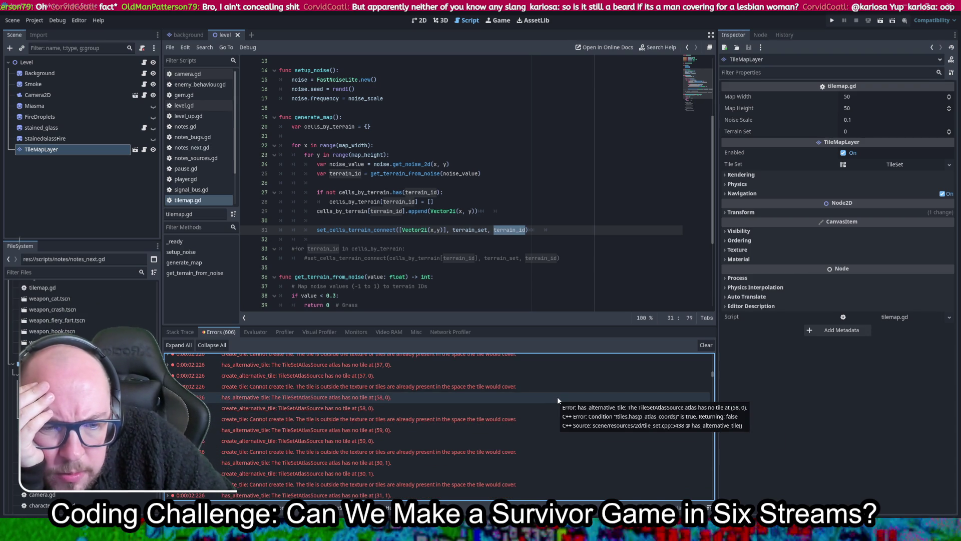
{"action": "scroll", "coordinate": [559, 394], "scroll_direction": "up", "scroll_amount": 20}
{"action": "scroll", "coordinate": [561, 394], "scroll_direction": "up", "scroll_amount": 6}
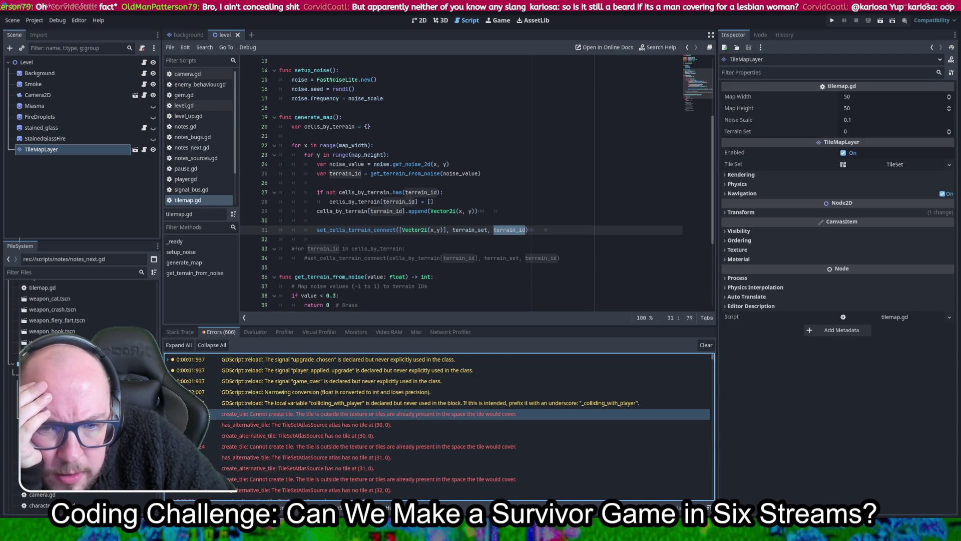
{"action": "left_click", "coordinate": [707, 345]}
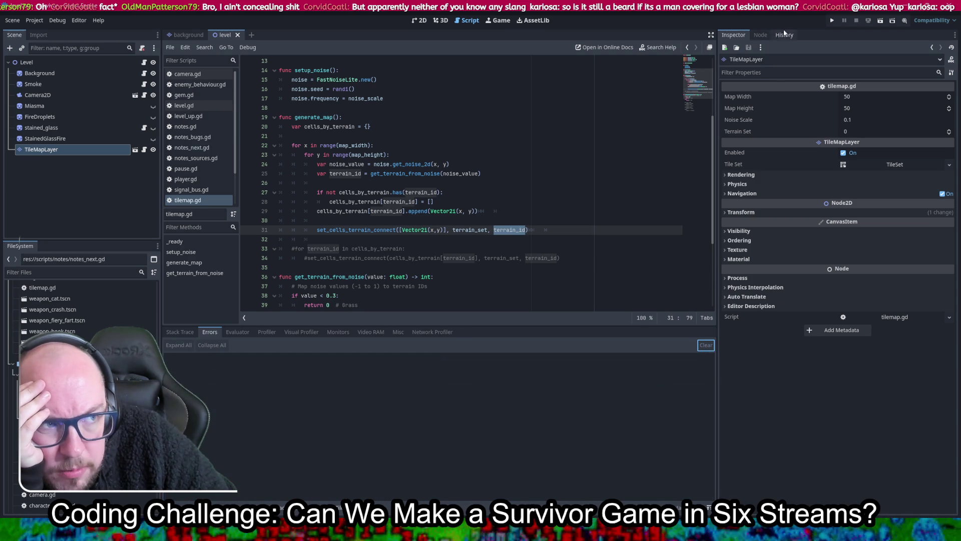
{"action": "left_click", "coordinate": [830, 19]}
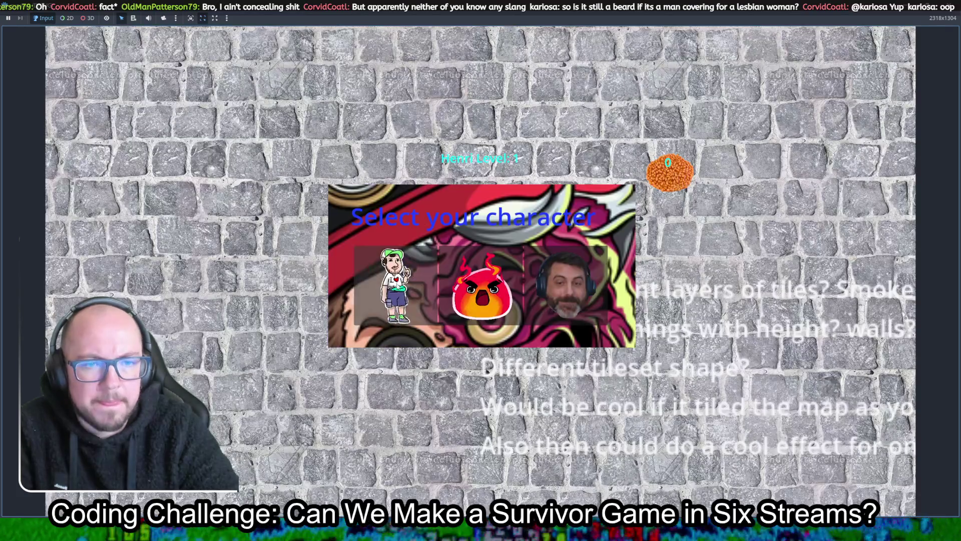
Stop the game and select the first of the 416 new create_tile errors.
{"action": "key", "text": "F8"}
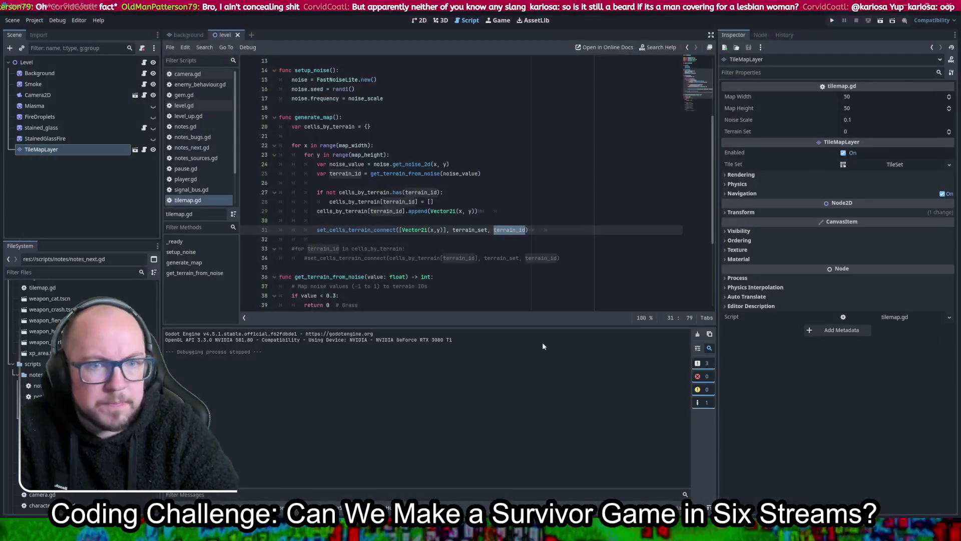
{"action": "left_click", "coordinate": [210, 508]}
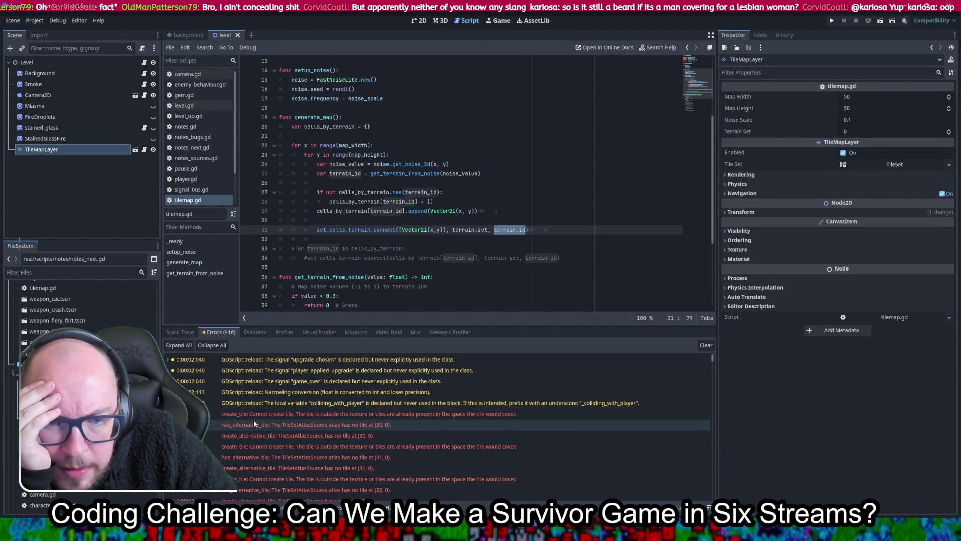
{"action": "left_click", "coordinate": [337, 418]}
Review the create_tile error details, then bring up the Steam library.
{"action": "mouse_move", "coordinate": [393, 416]}
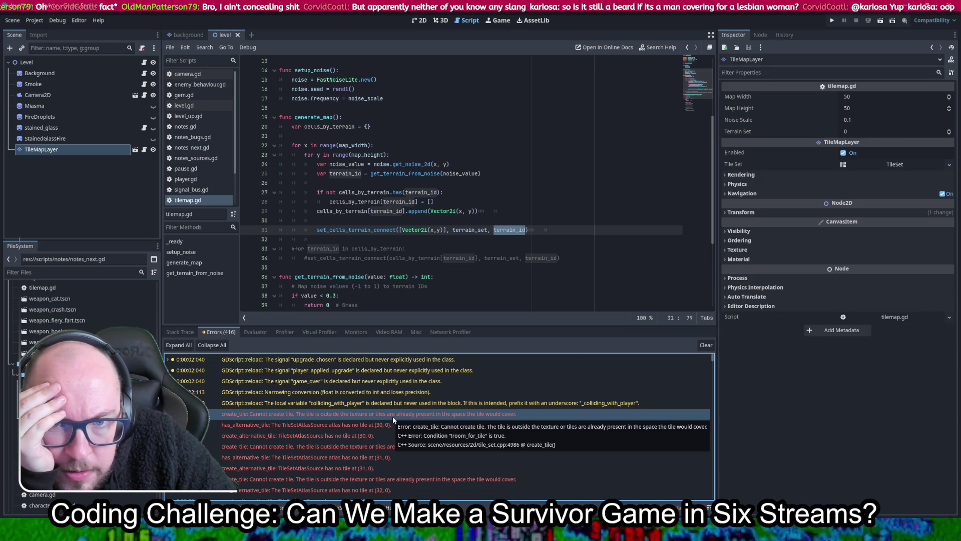
{"action": "left_click", "coordinate": [141, 152]}
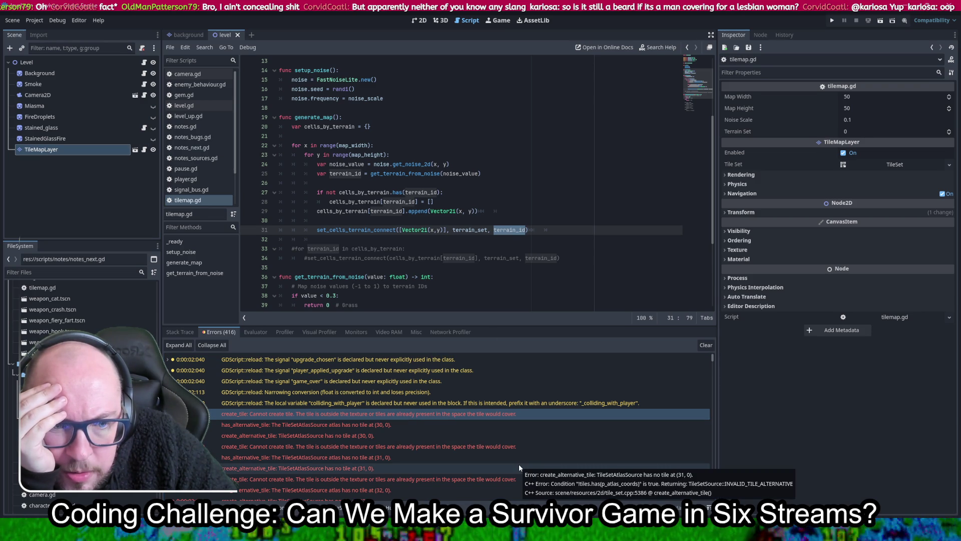
{"action": "mouse_move", "coordinate": [536, 415]}
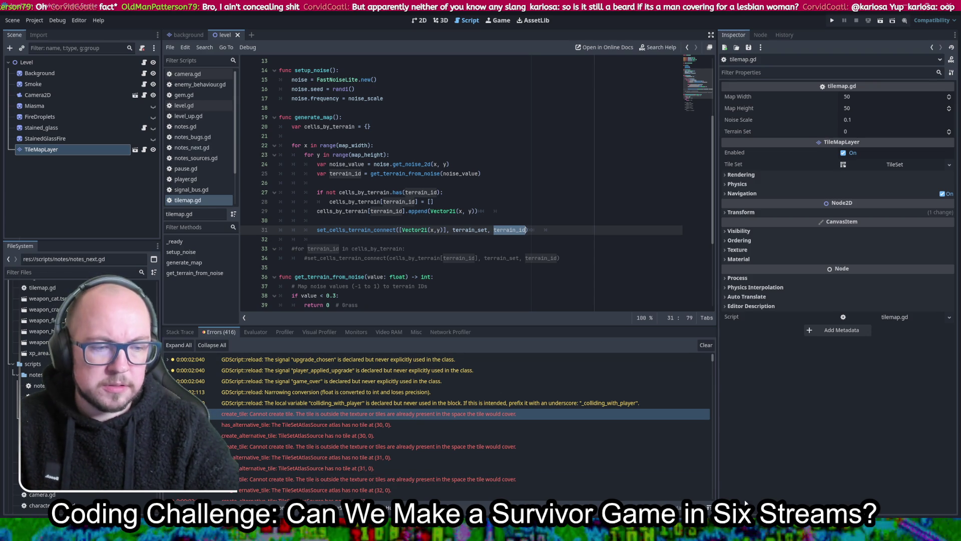
{"action": "left_click", "coordinate": [424, 485]}
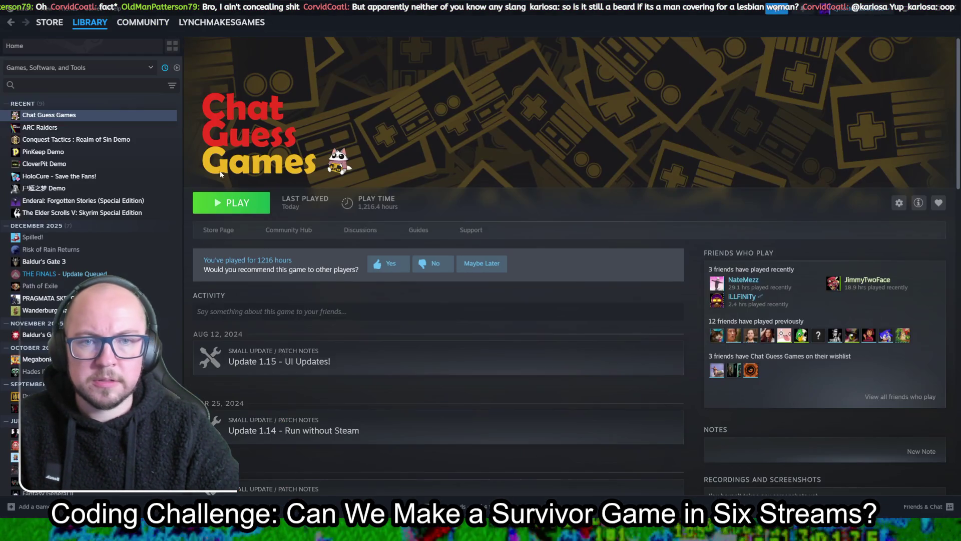
Launch Chat Guess Games and play until Construction Simulator is revealed as the answer.
{"action": "left_click", "coordinate": [240, 201]}
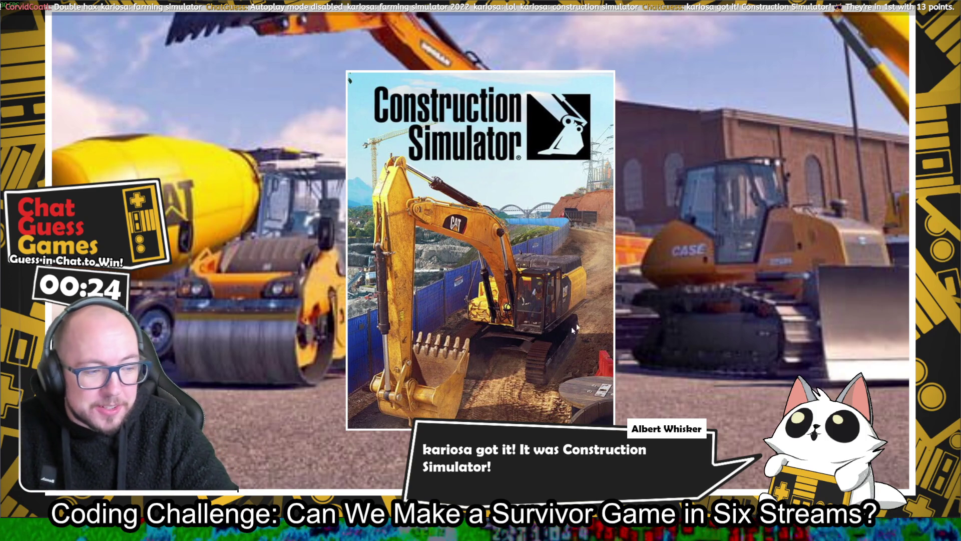
{"action": "mouse_move", "coordinate": [906, 431]}
{"action": "left_click", "coordinate": [881, 75]}
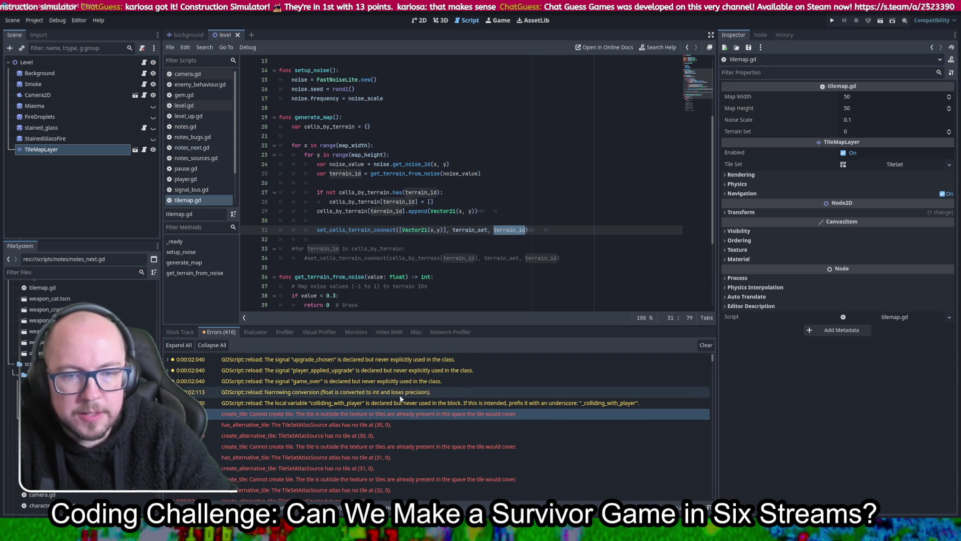
{"action": "scroll", "coordinate": [511, 407], "scroll_direction": "down", "scroll_amount": 5}
{"action": "scroll", "coordinate": [511, 407], "scroll_direction": "down", "scroll_amount": 10}
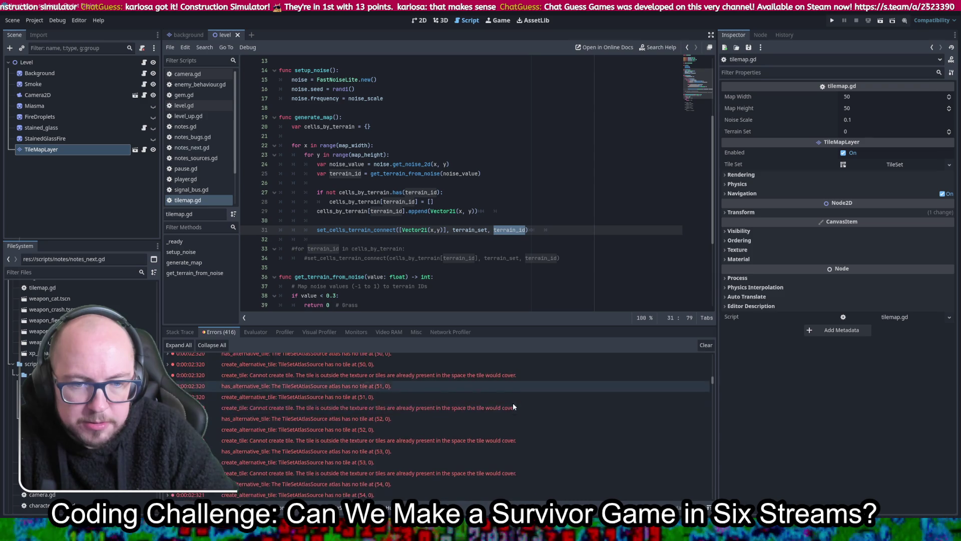
{"action": "scroll", "coordinate": [513, 389], "scroll_direction": "down", "scroll_amount": 5}
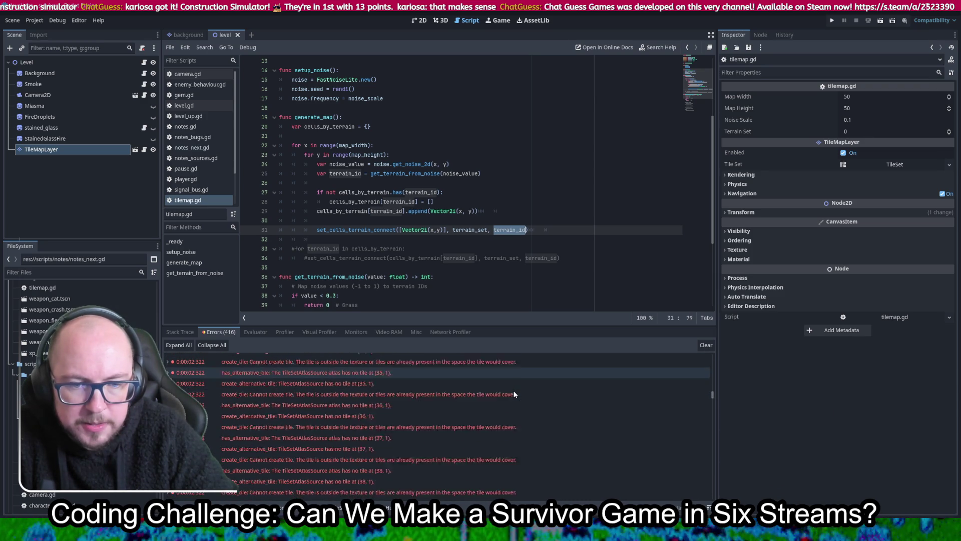
{"action": "scroll", "coordinate": [525, 376], "scroll_direction": "down", "scroll_amount": 12}
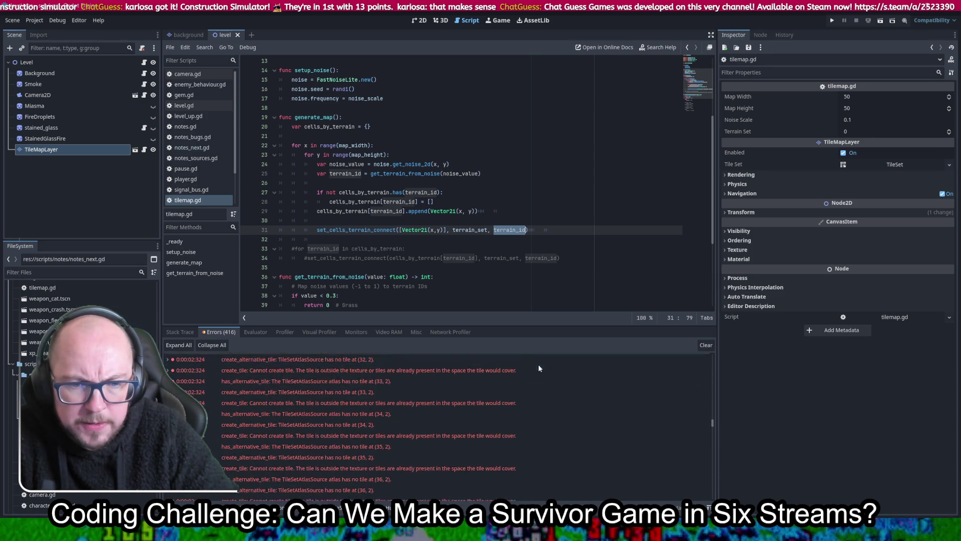
{"action": "scroll", "coordinate": [711, 432], "scroll_direction": "down", "scroll_amount": 10}
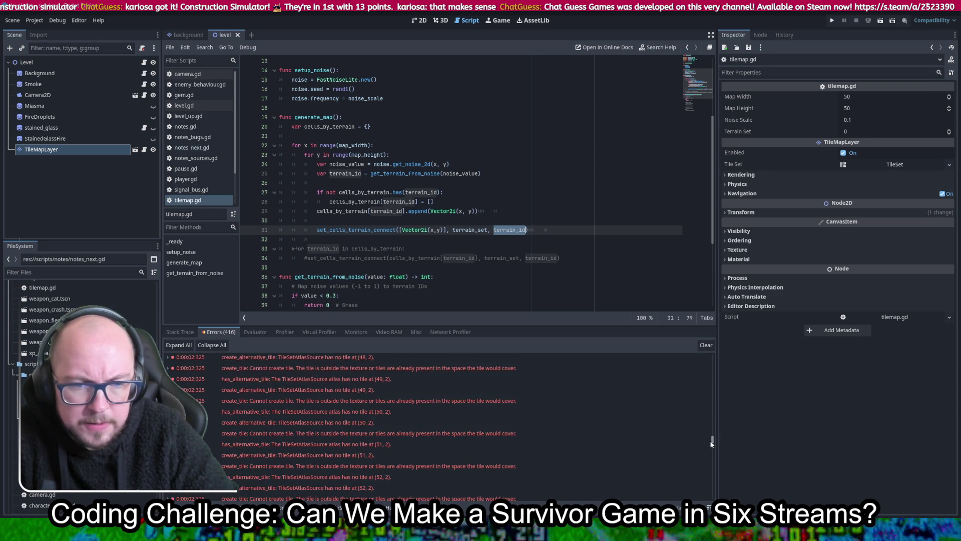
{"action": "scroll", "coordinate": [705, 457], "scroll_direction": "down", "scroll_amount": 12}
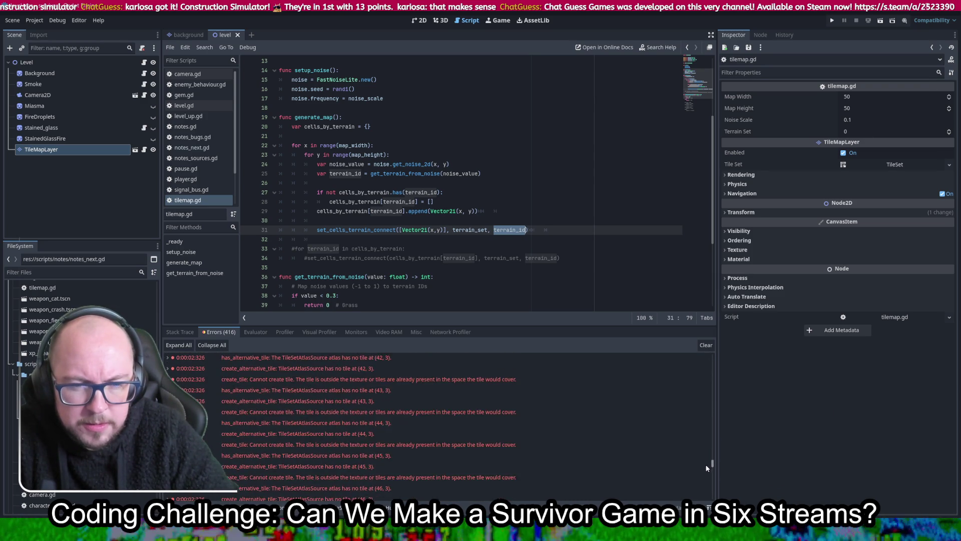
{"action": "scroll", "coordinate": [713, 494], "scroll_direction": "down", "scroll_amount": 5}
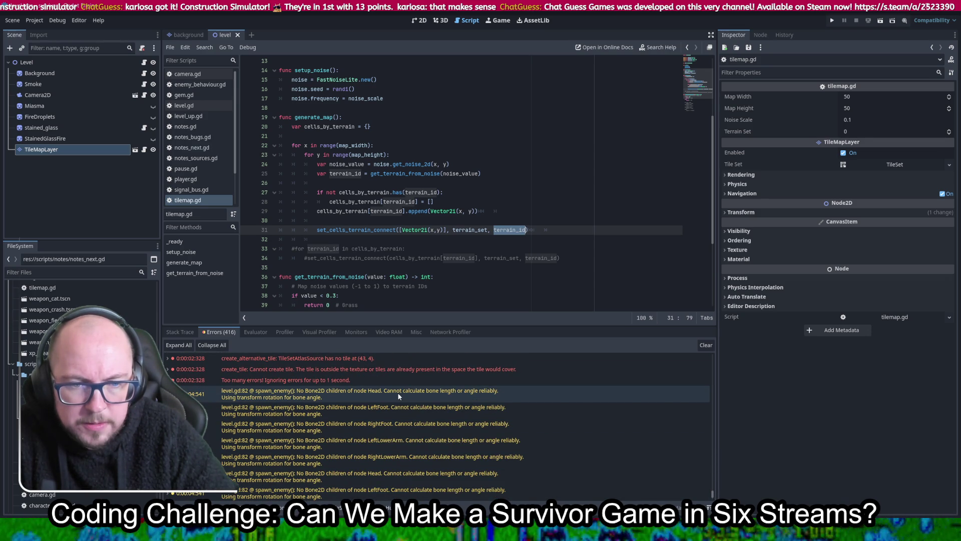
{"action": "scroll", "coordinate": [628, 449], "scroll_direction": "up", "scroll_amount": 5}
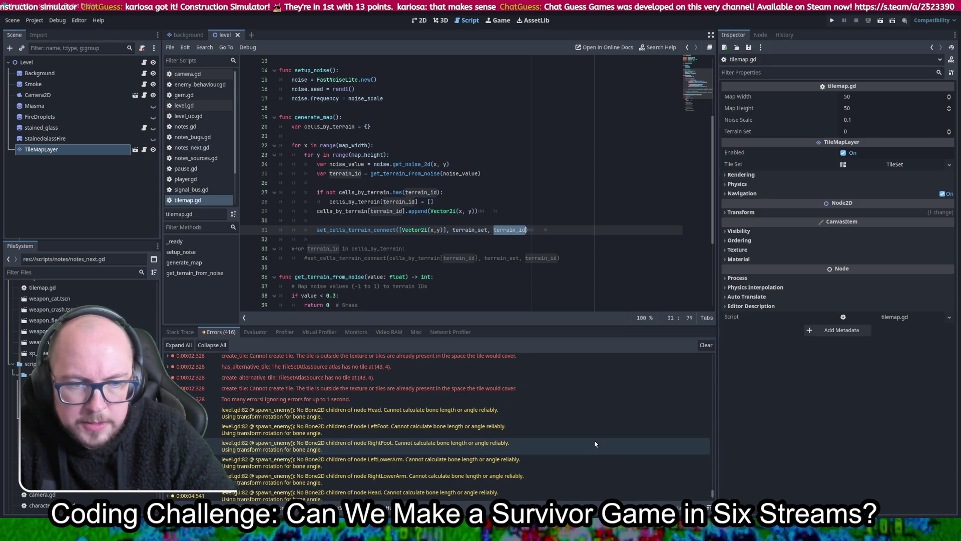
{"action": "scroll", "coordinate": [606, 441], "scroll_direction": "up", "scroll_amount": 5}
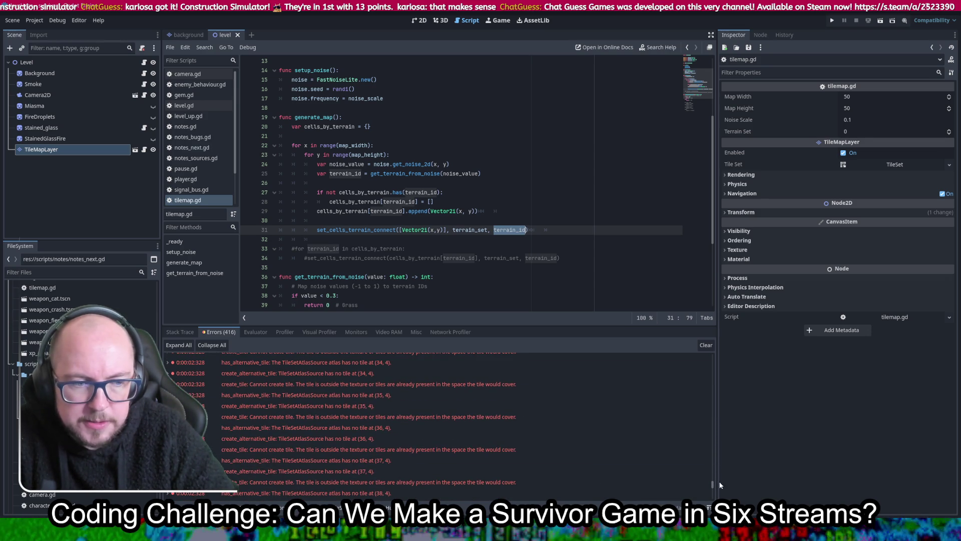
{"action": "left_click_drag", "start_coordinate": [713, 484], "coordinate": [698, 353]}
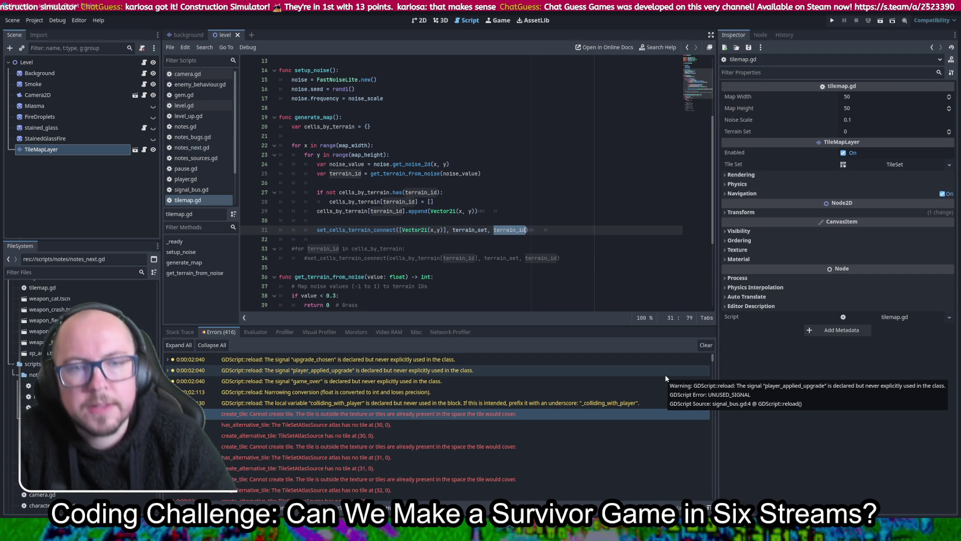
{"action": "left_click_drag", "start_coordinate": [569, 258], "coordinate": [572, 248]}
Uncomment the per-terrain set_cells_terrain_connect loop, comment out the per-cell call, and run the game.
{"action": "key", "text": "ctrl+k"}
{"action": "key", "text": "Up"}
{"action": "key", "text": "Up"}
{"action": "key", "text": "Up"}
{"action": "left_click", "coordinate": [433, 230]}
{"action": "key", "text": "ctrl+k"}
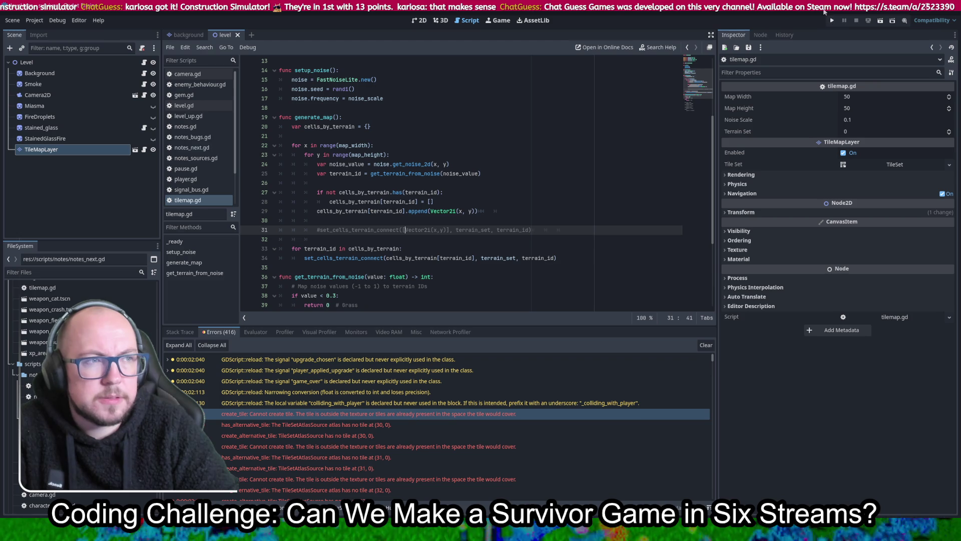
{"action": "left_click", "coordinate": [834, 20]}
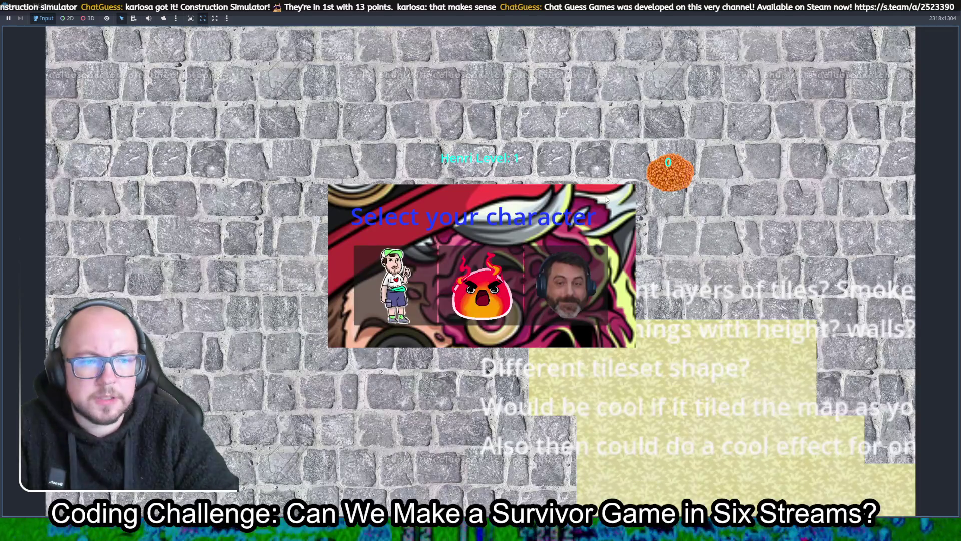
Choose Henri and walk him around to explore the sand and cobblestone terrain.
{"action": "left_click", "coordinate": [488, 298]}
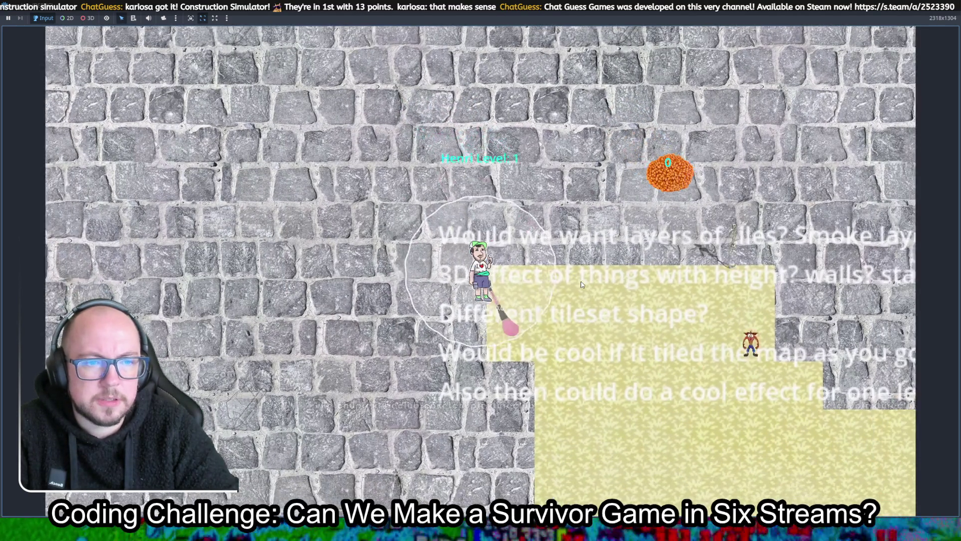
{"action": "key", "text": "s"}
{"action": "key", "text": "d"}
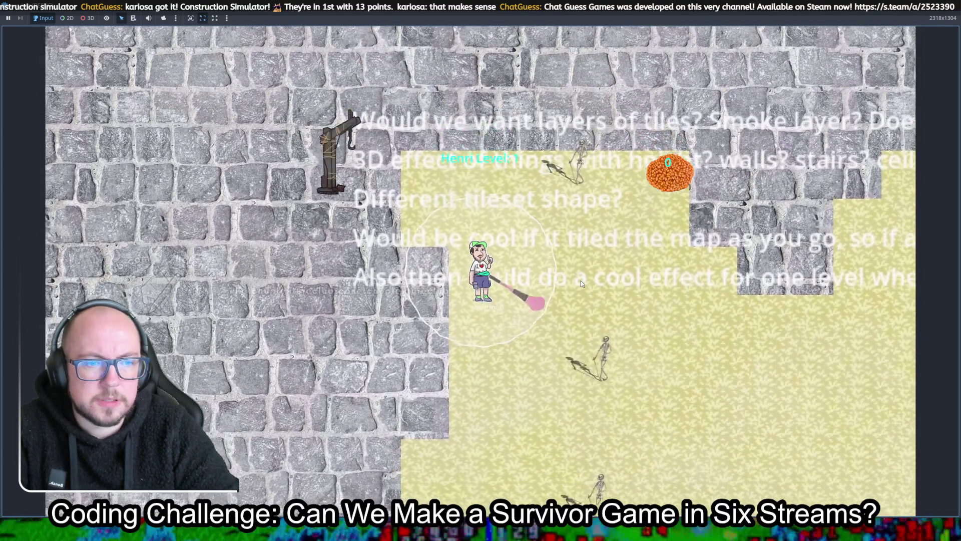
{"action": "key", "text": "s"}
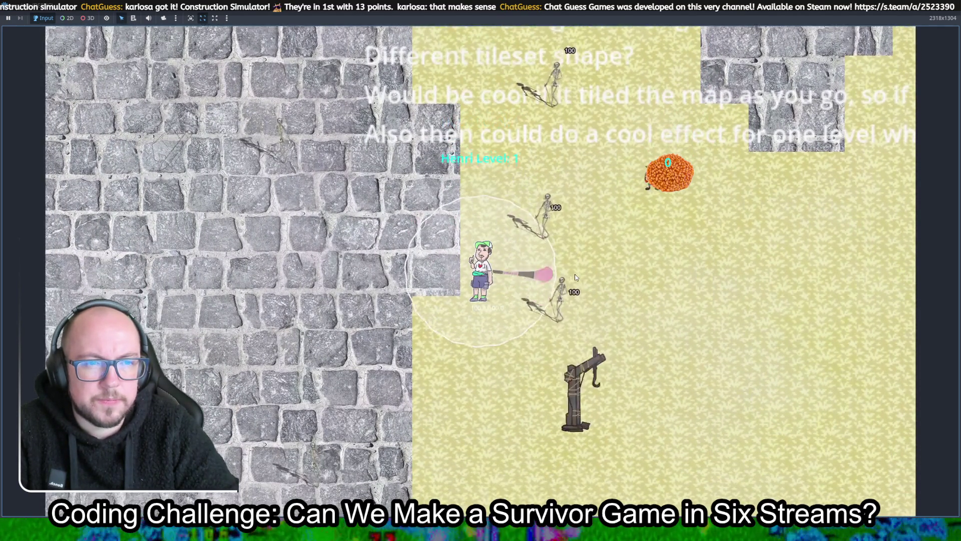
{"action": "key", "text": "s"}
{"action": "key", "text": "d"}
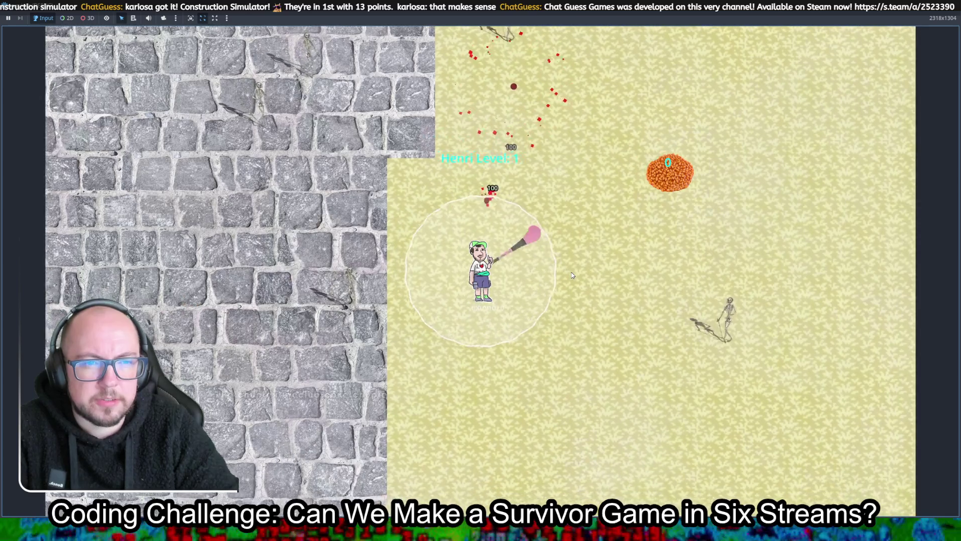
{"action": "key", "text": "w"}
{"action": "key", "text": "d"}
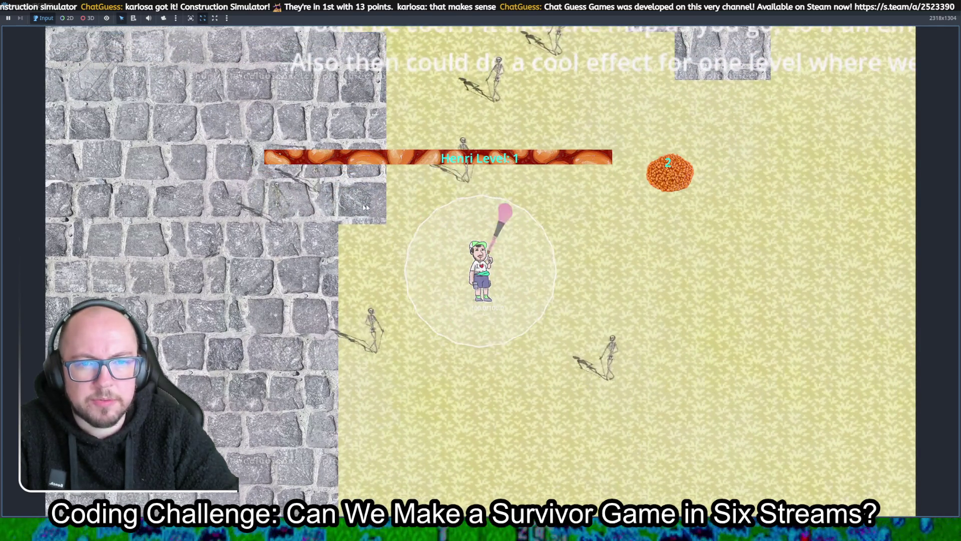
{"action": "key", "text": "w"}
{"action": "key", "text": "d"}
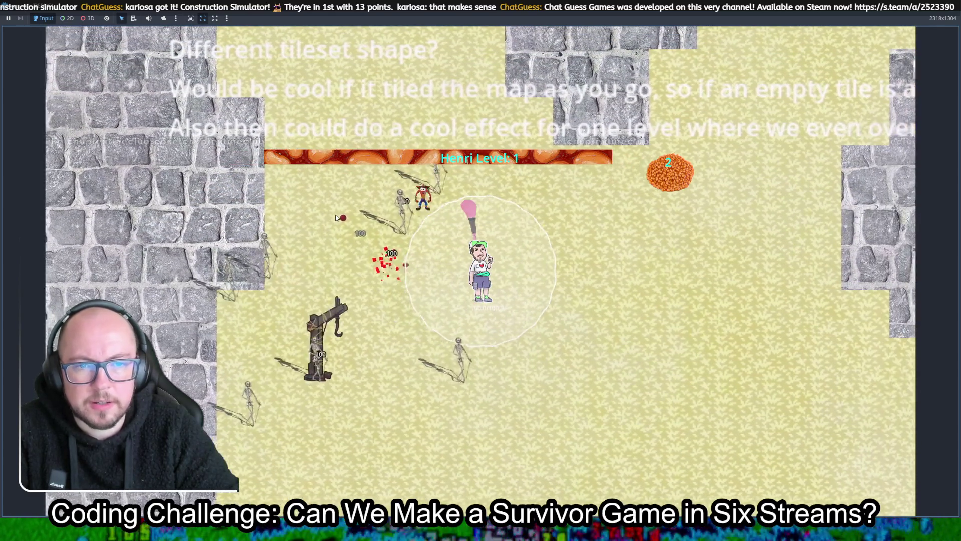
{"action": "key", "text": "d"}
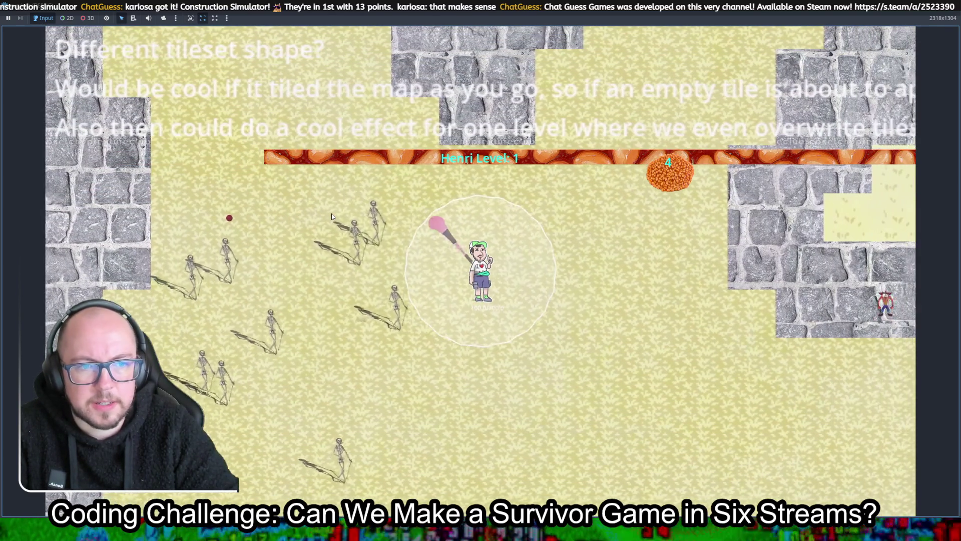
{"action": "key", "text": "d"}
{"action": "key", "text": "w"}
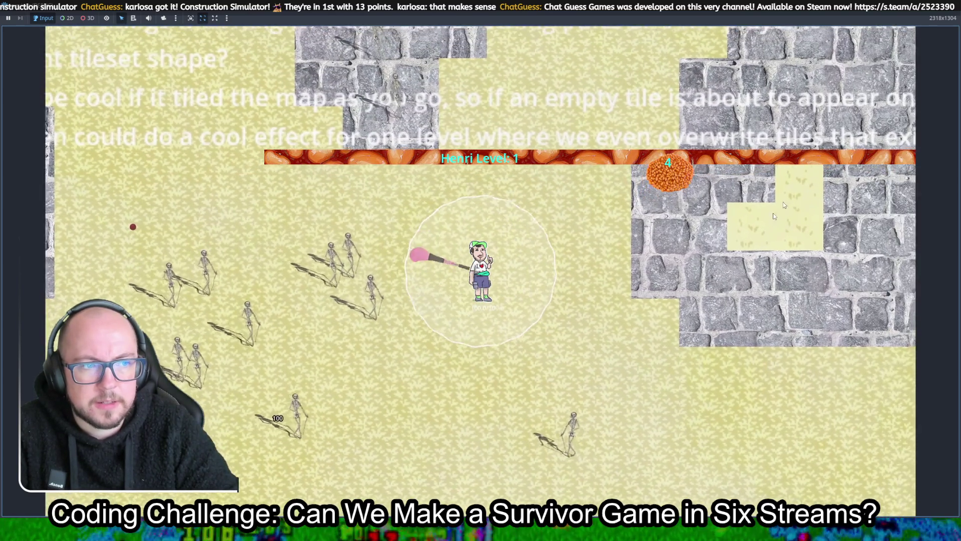
{"action": "key", "text": "d"}
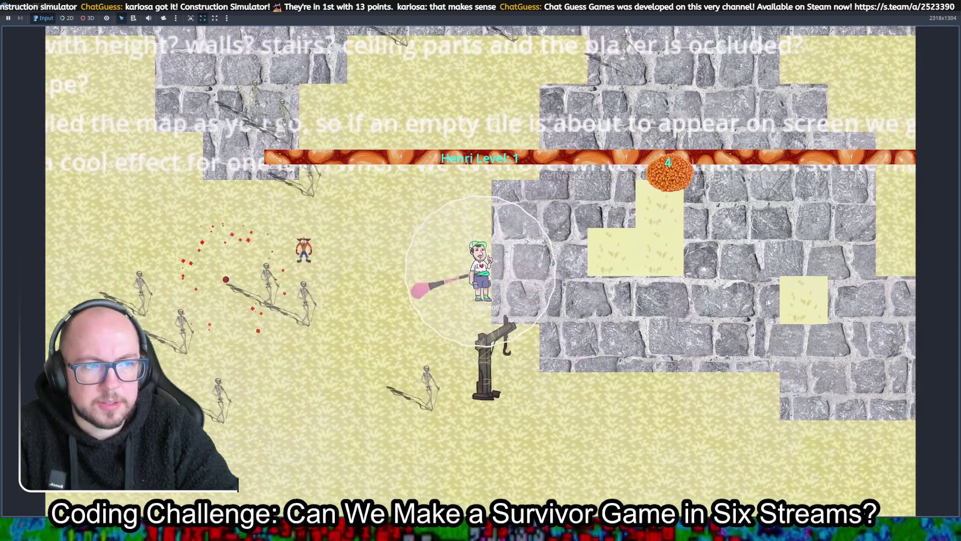
{"action": "key", "text": "d"}
{"action": "key", "text": "s"}
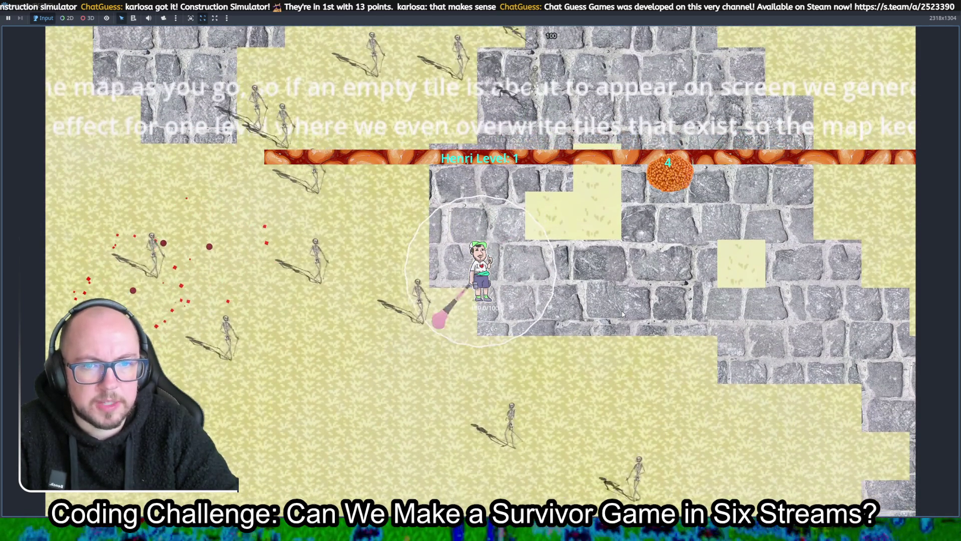
{"action": "key", "text": "d"}
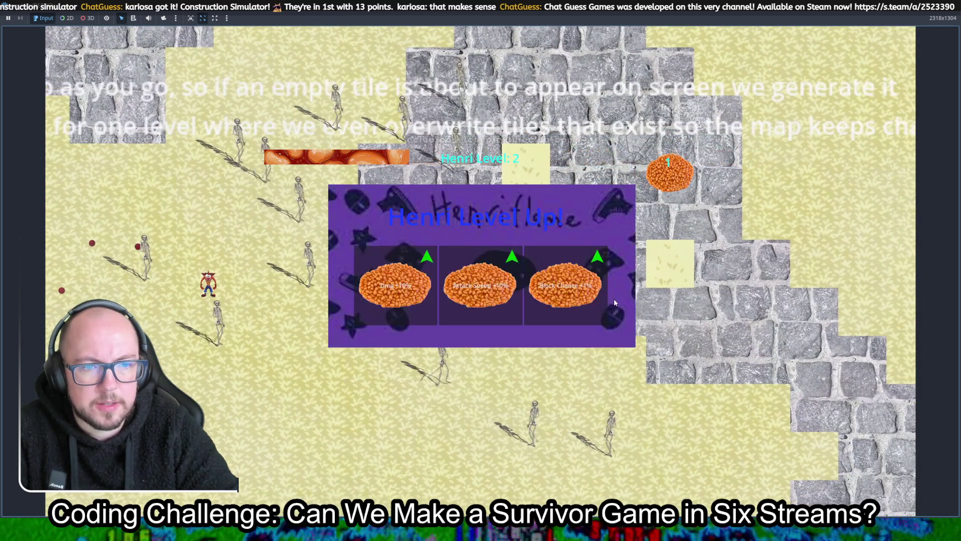
Take the Dmg +10% upgrade at level 2, keep walking, then stop the game.
{"action": "left_click", "coordinate": [420, 304]}
{"action": "key", "text": "d"}
{"action": "key", "text": "s"}
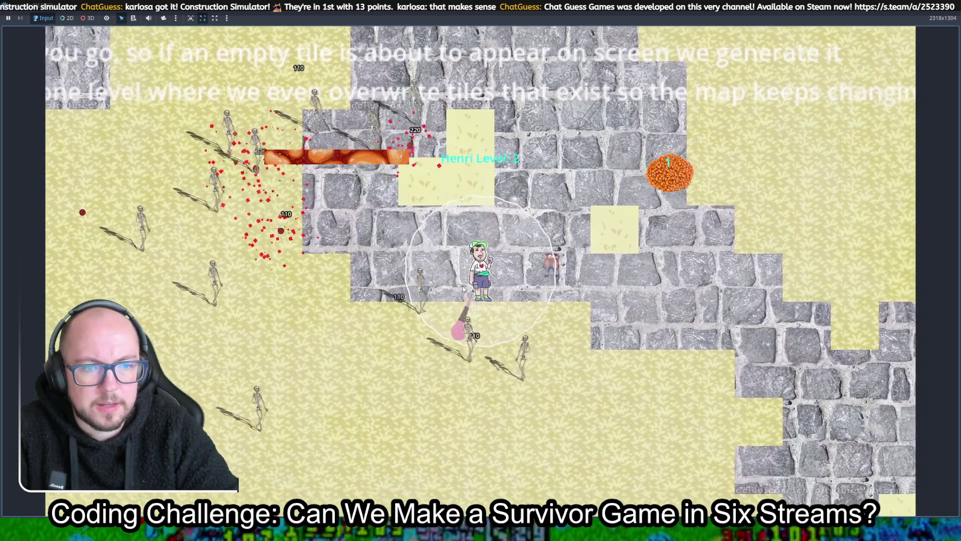
{"action": "key", "text": "d"}
{"action": "key", "text": "s"}
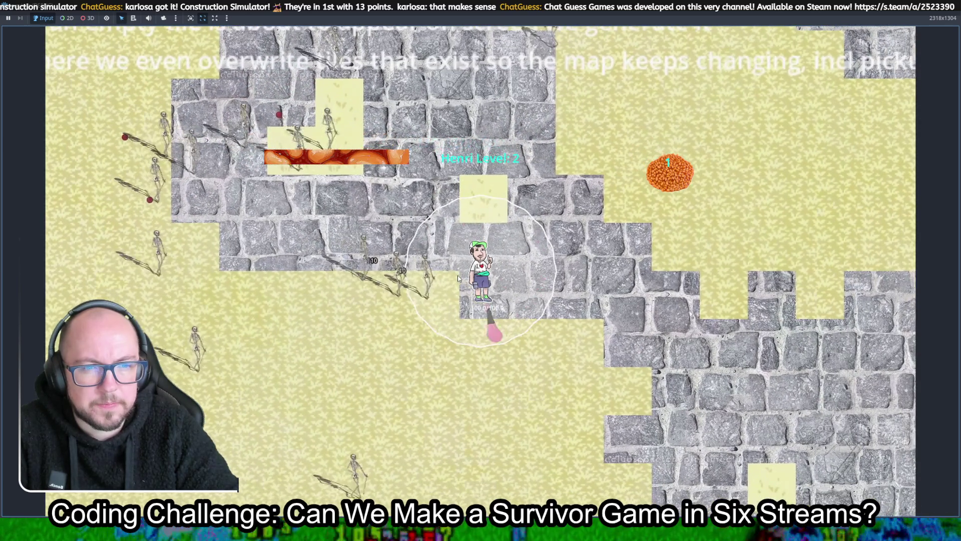
{"action": "key", "text": "d"}
{"action": "key", "text": "s"}
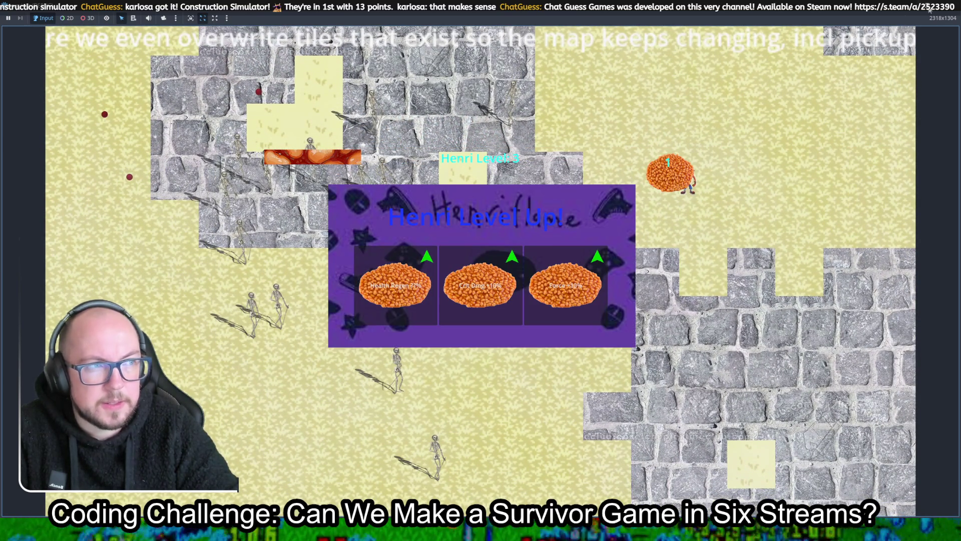
{"action": "key", "text": "F8"}
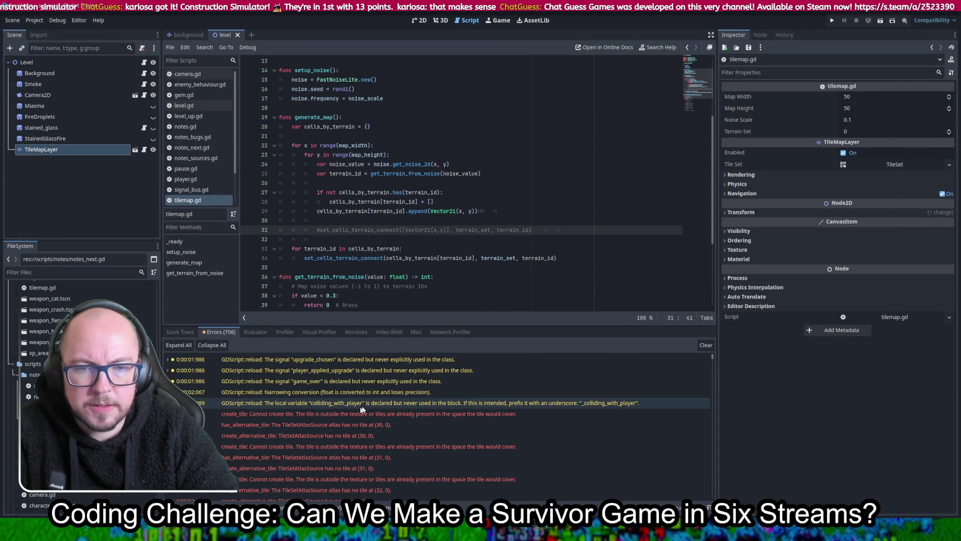
Scroll through the run's create_tile errors in the Debugger Errors list.
{"action": "left_click", "coordinate": [470, 410]}
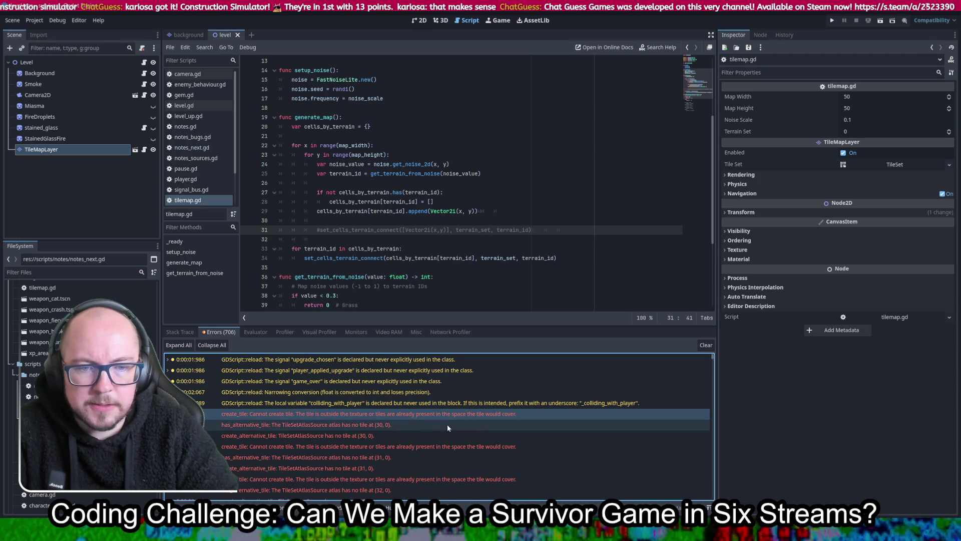
{"action": "scroll", "coordinate": [439, 424], "scroll_direction": "down", "scroll_amount": 2}
{"action": "scroll", "coordinate": [438, 404], "scroll_direction": "down", "scroll_amount": 3}
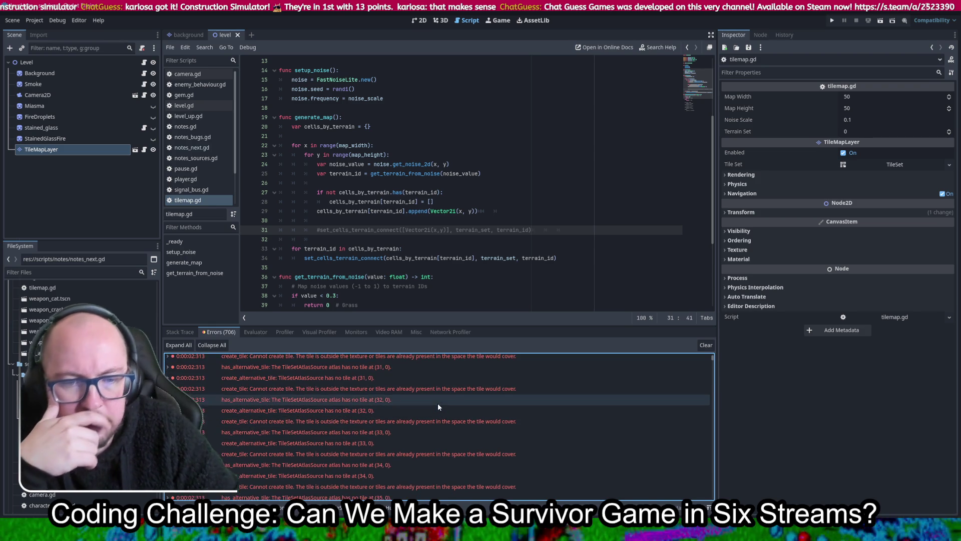
{"action": "scroll", "coordinate": [438, 401], "scroll_direction": "down", "scroll_amount": 3}
{"action": "scroll", "coordinate": [438, 393], "scroll_direction": "down", "scroll_amount": 5}
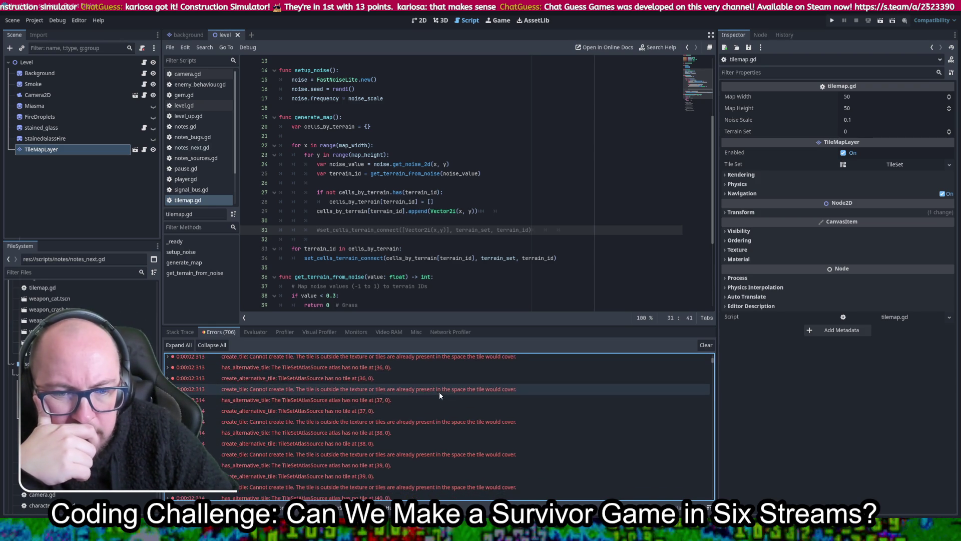
{"action": "scroll", "coordinate": [439, 393], "scroll_direction": "down", "scroll_amount": 7}
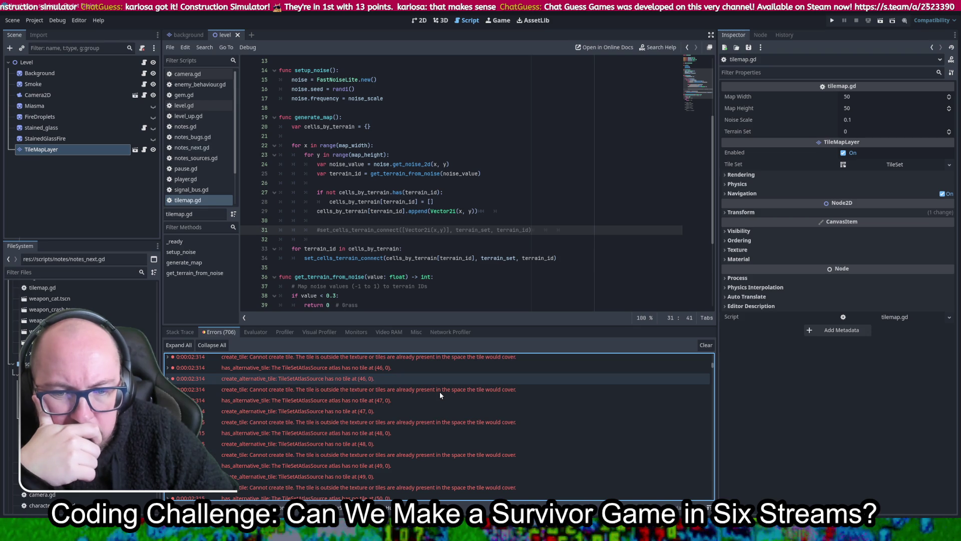
{"action": "scroll", "coordinate": [440, 391], "scroll_direction": "up", "scroll_amount": 13}
{"action": "scroll", "coordinate": [439, 390], "scroll_direction": "up", "scroll_amount": 5}
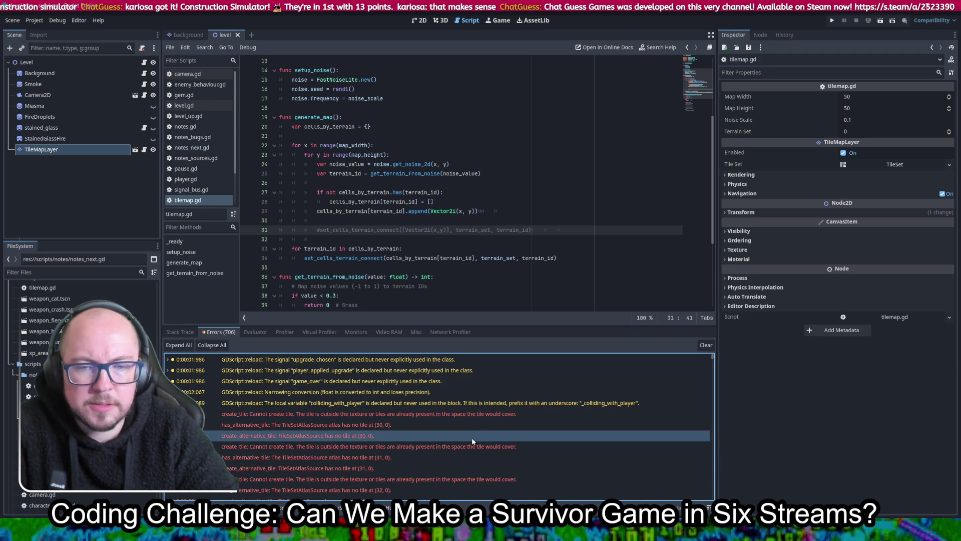
Inspect the has_alternative_tile (30, 0) error, then open the set_cells_terrain_connect documentation.
{"action": "left_click", "coordinate": [297, 425]}
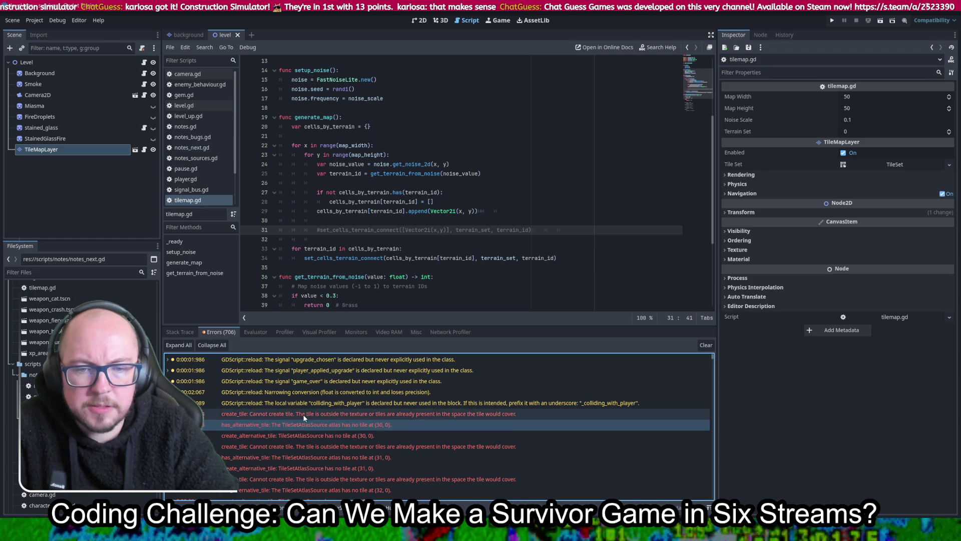
{"action": "right_click", "coordinate": [303, 413]}
{"action": "left_click", "coordinate": [321, 421]}
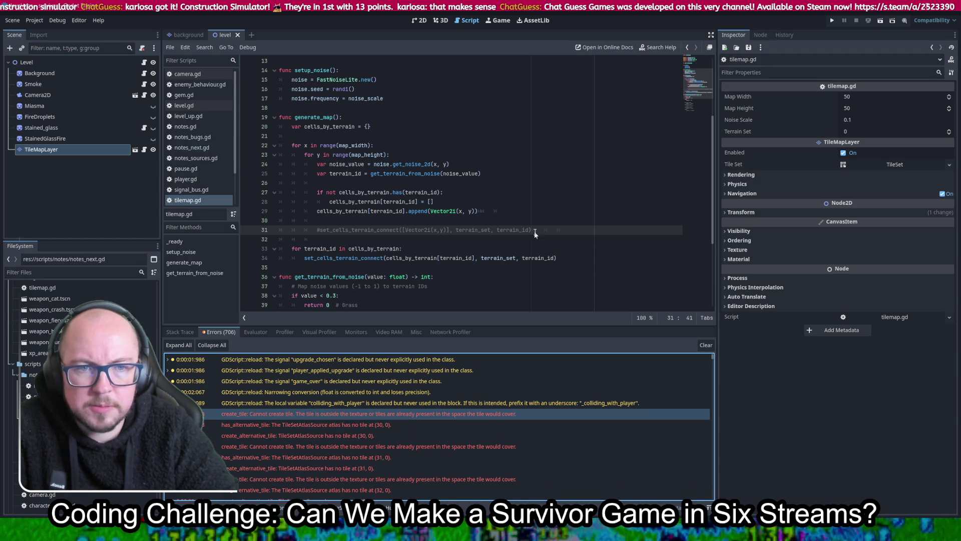
{"action": "left_click", "coordinate": [350, 258], "text": "ctrl"}
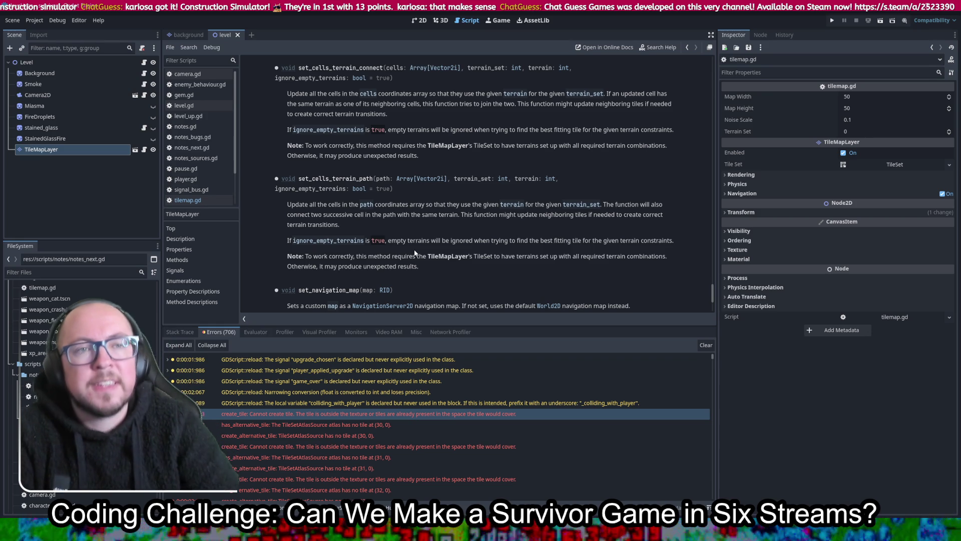
After reading the ignore_empty_terrains docs, switch back to the level scene in 2D.
{"action": "left_click", "coordinate": [422, 22]}
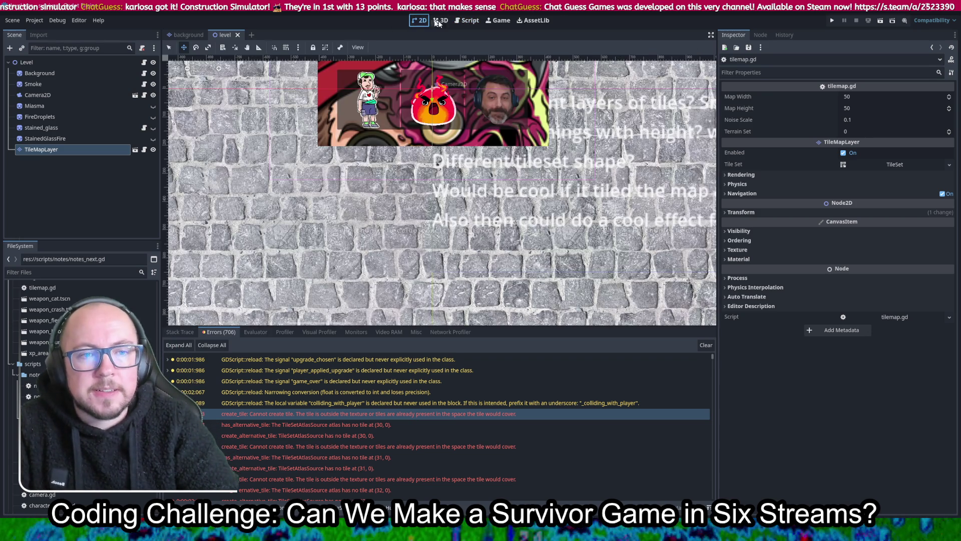
Open tilemap.gd and look up set_cells_terrain_connect in the documentation.
{"action": "scroll", "coordinate": [578, 178], "scroll_direction": "down", "scroll_amount": 2}
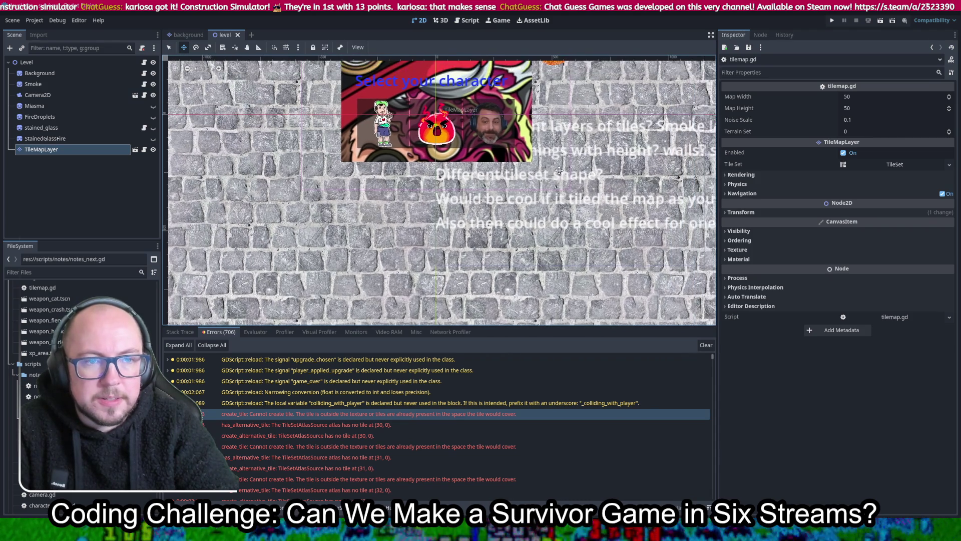
{"action": "left_click", "coordinate": [456, 22]}
{"action": "left_click", "coordinate": [187, 200]}
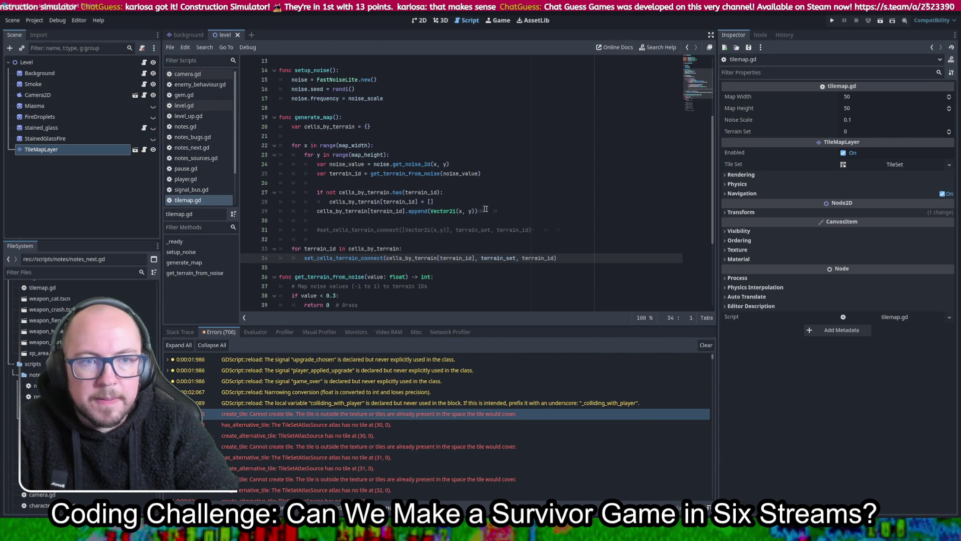
{"action": "left_click", "coordinate": [371, 257], "text": "ctrl"}
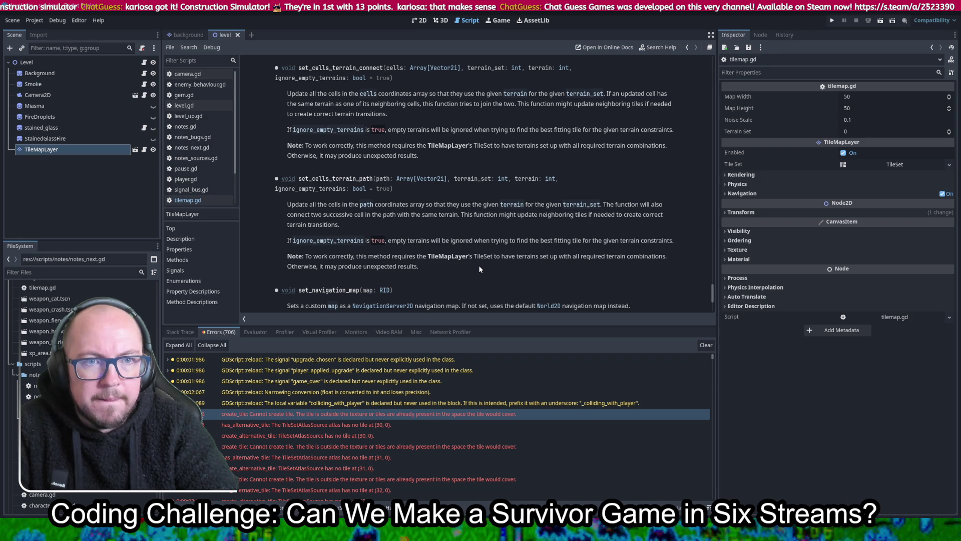
Pass false for ignore_empty_terrains on line 34 and launch the game.
{"action": "key", "text": "alt+Left"}
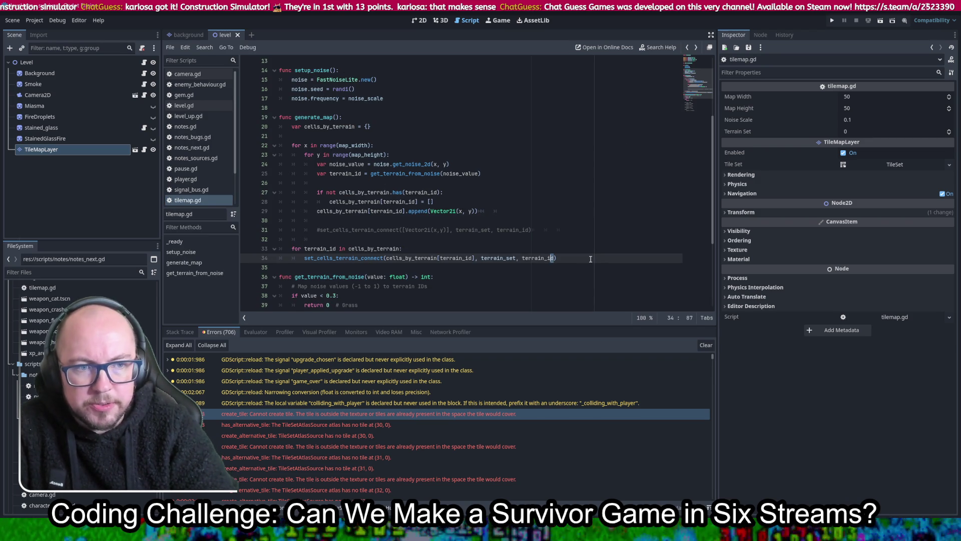
{"action": "type", "text": ", false"}
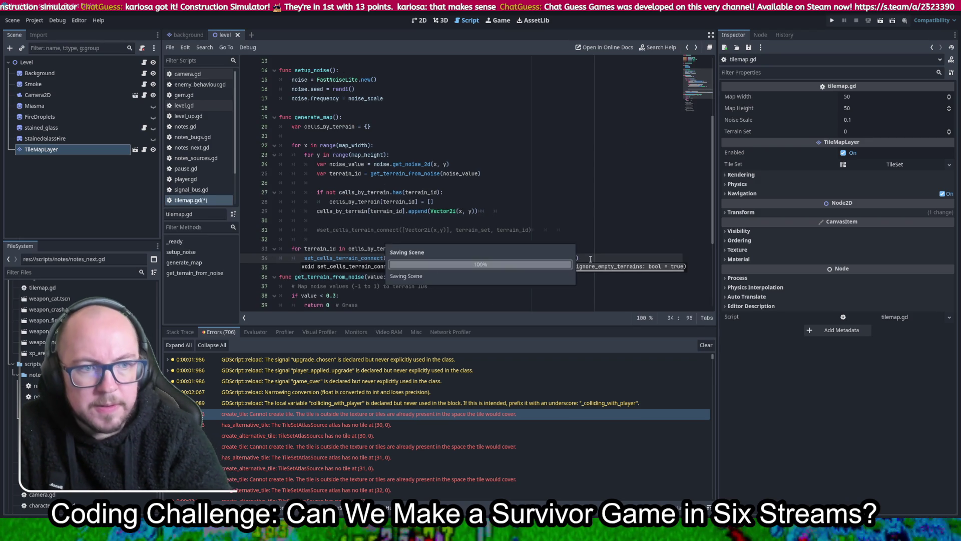
{"action": "left_click", "coordinate": [833, 21]}
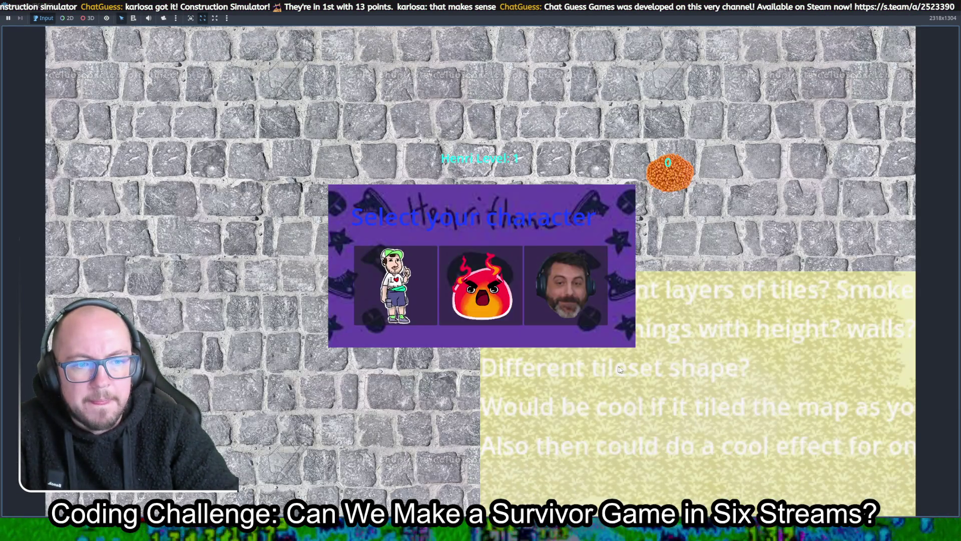
Play as Henri, walk down and right, and take the Reach +10% upgrade.
{"action": "left_click", "coordinate": [395, 285]}
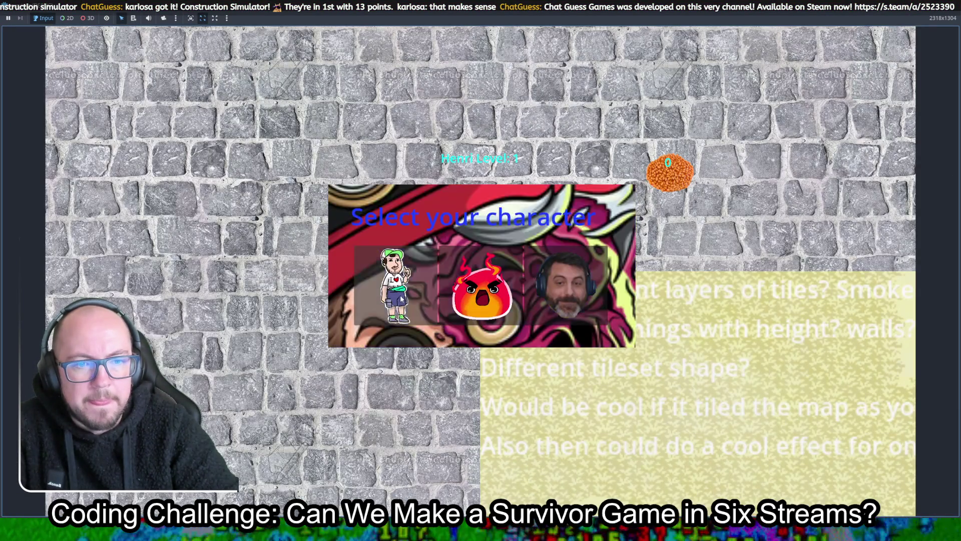
{"action": "key", "text": "s+d"}
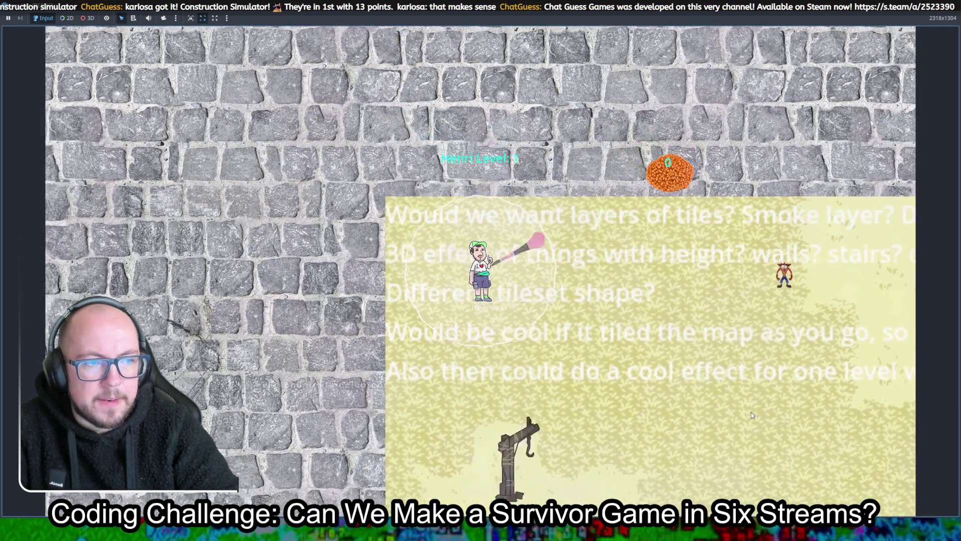
{"action": "key", "text": "s+d"}
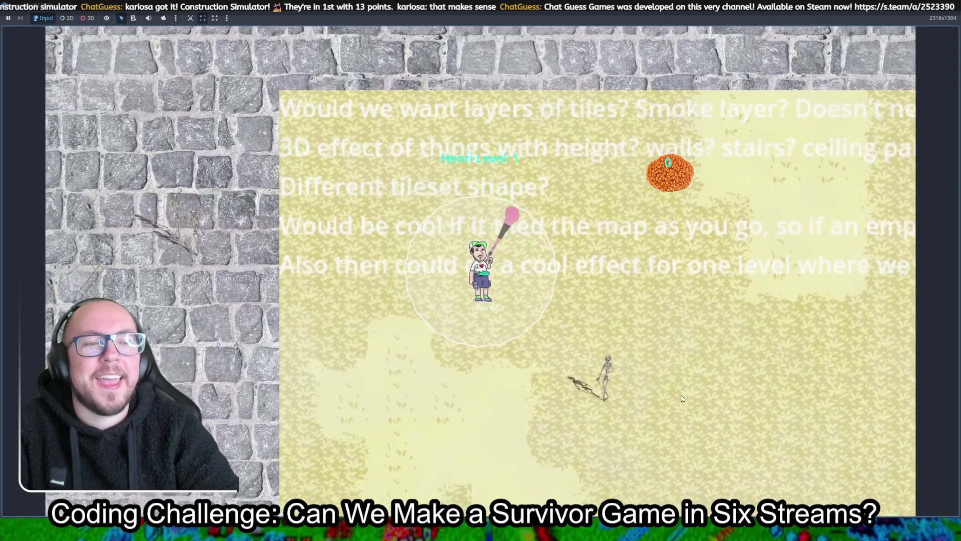
{"action": "key", "text": "s"}
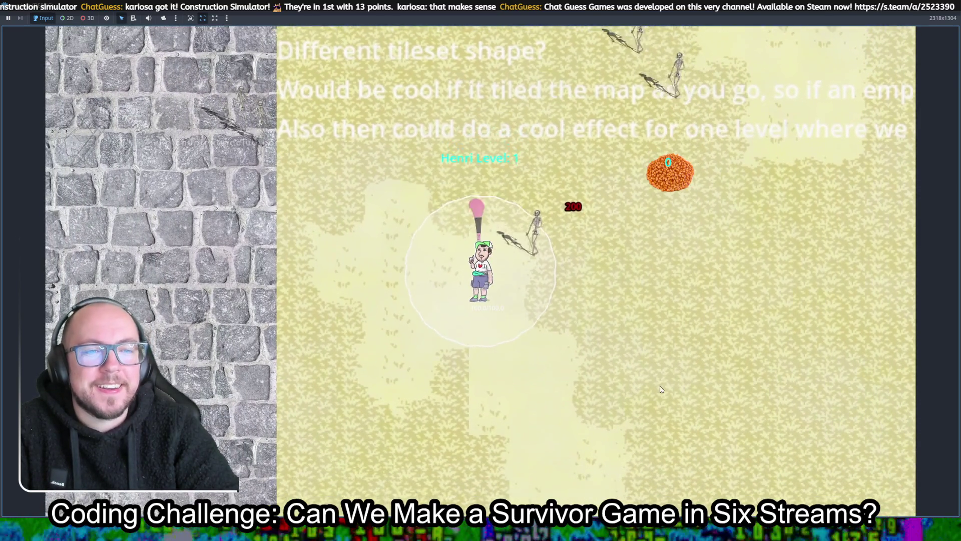
{"action": "key", "text": "s+d"}
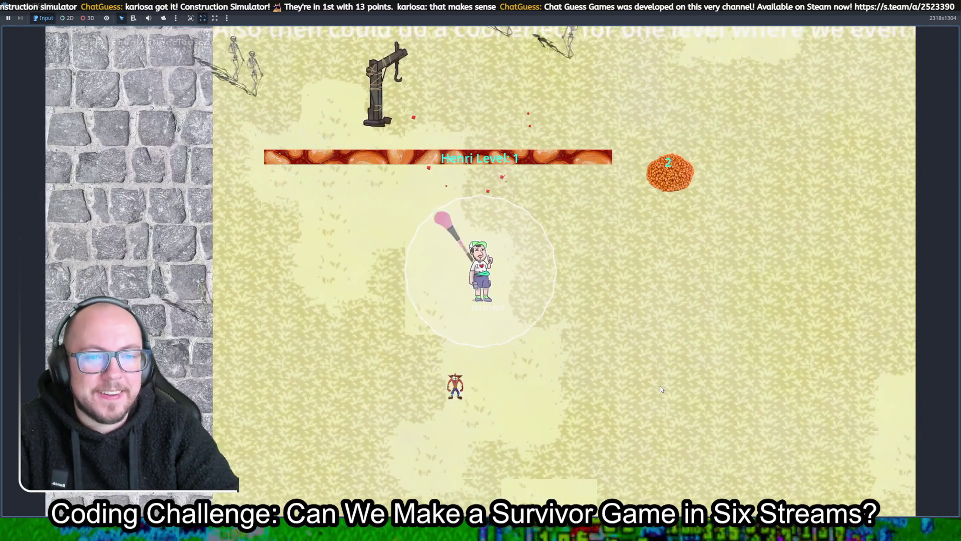
{"action": "key", "text": "s+d"}
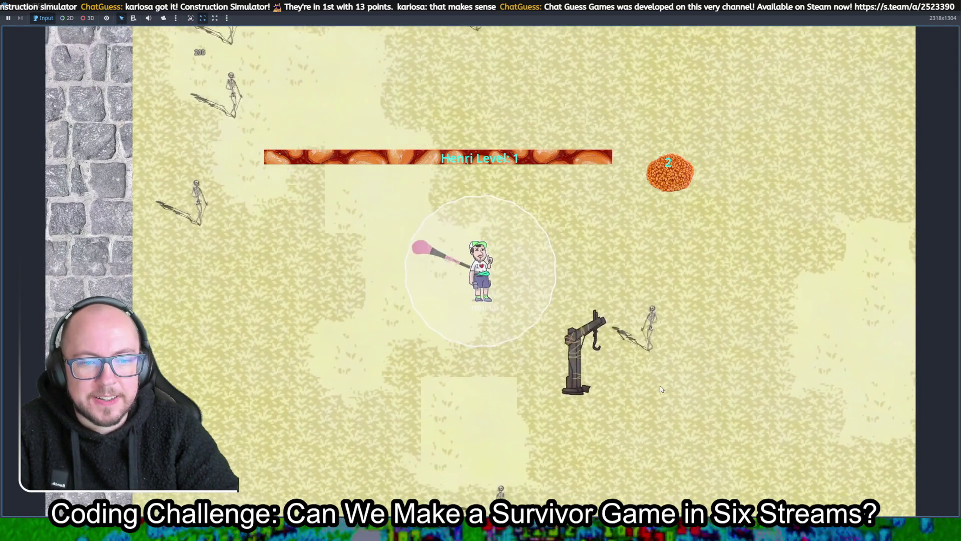
{"action": "key", "text": "a"}
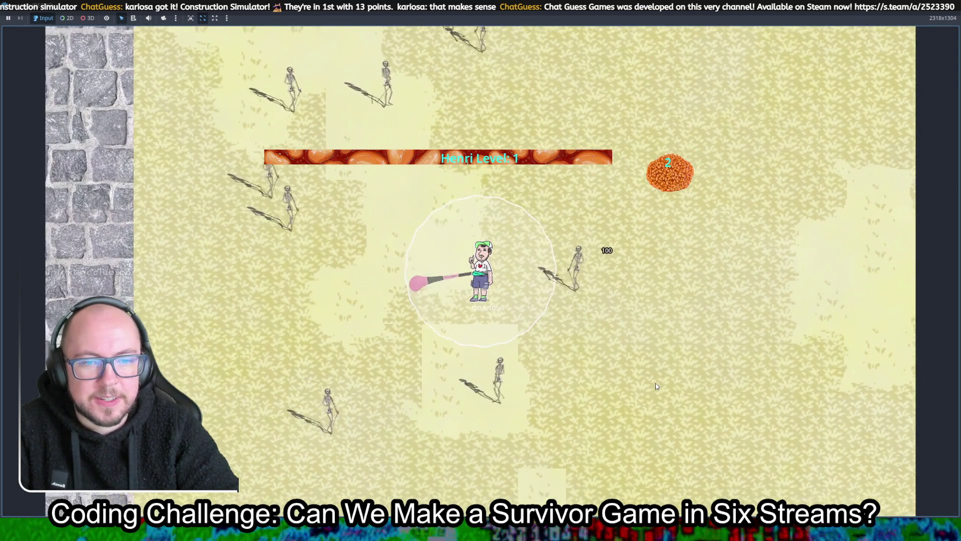
{"action": "key", "text": "s+d"}
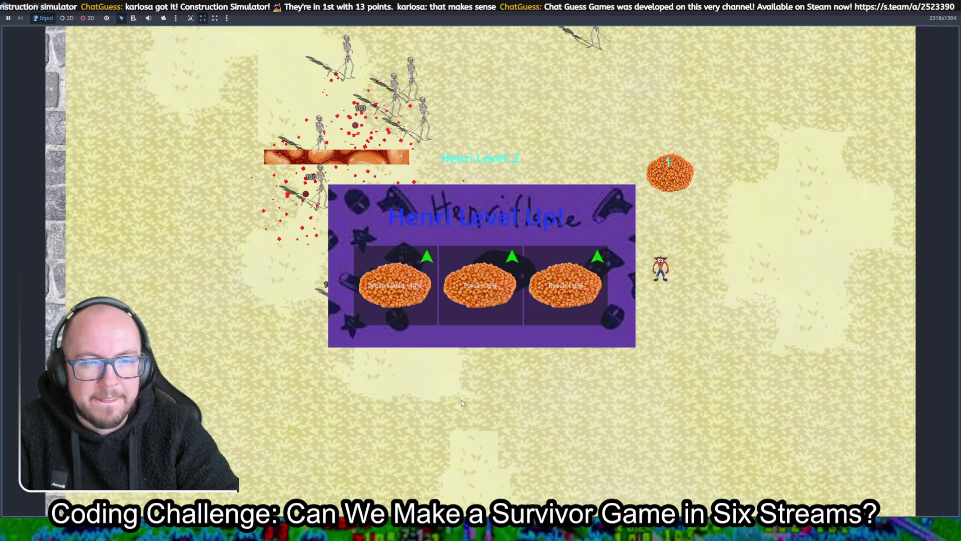
{"action": "left_click", "coordinate": [581, 305]}
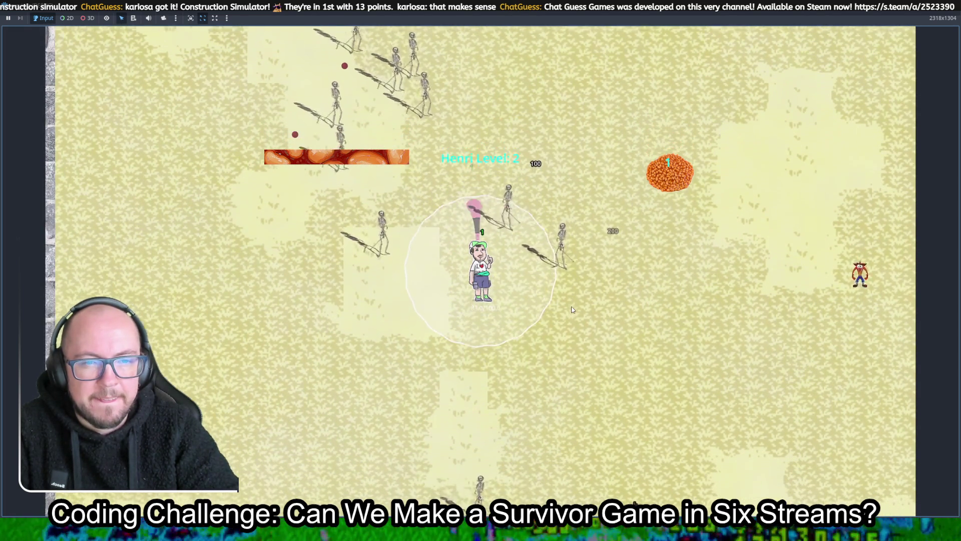
Keep Henri away from the skeletons and take the Area upgrade.
{"action": "key", "text": "a"}
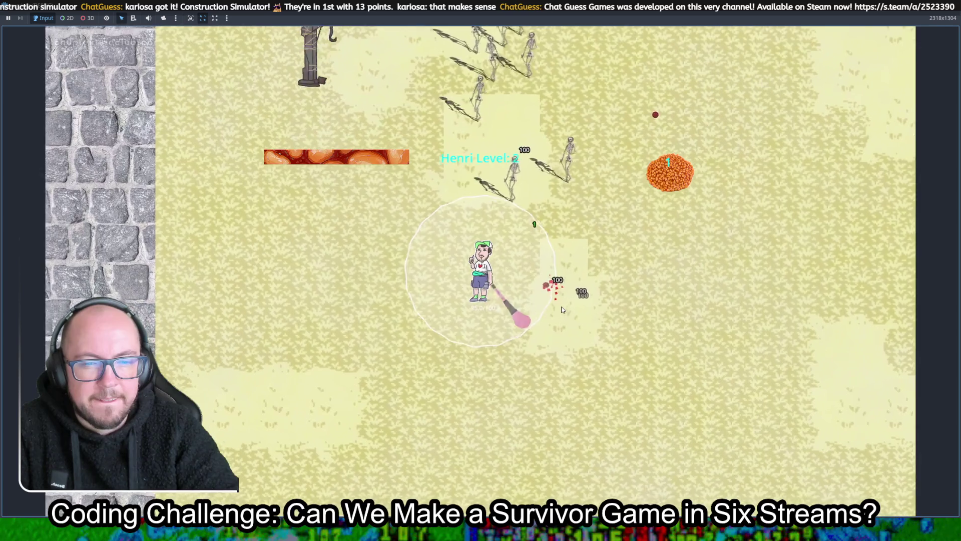
{"action": "key", "text": "w"}
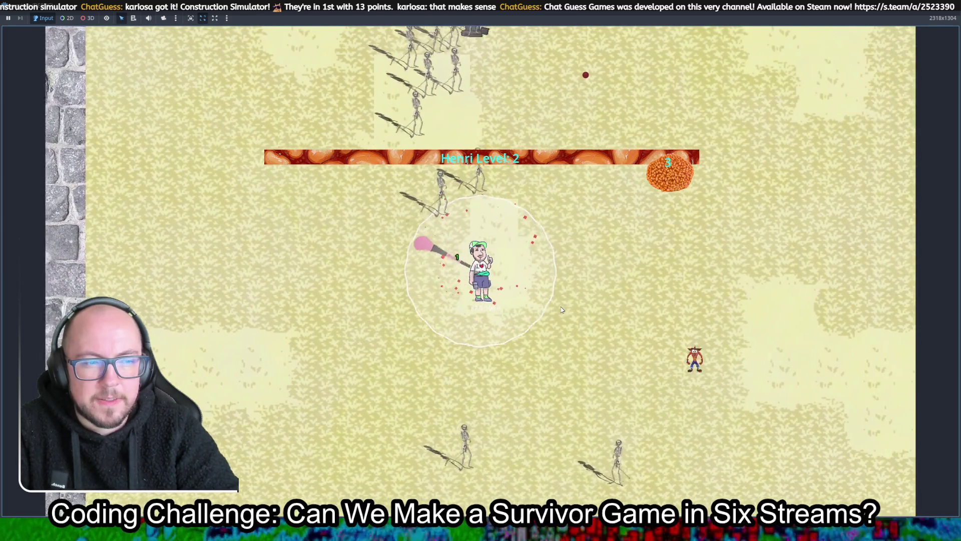
{"action": "key", "text": "d"}
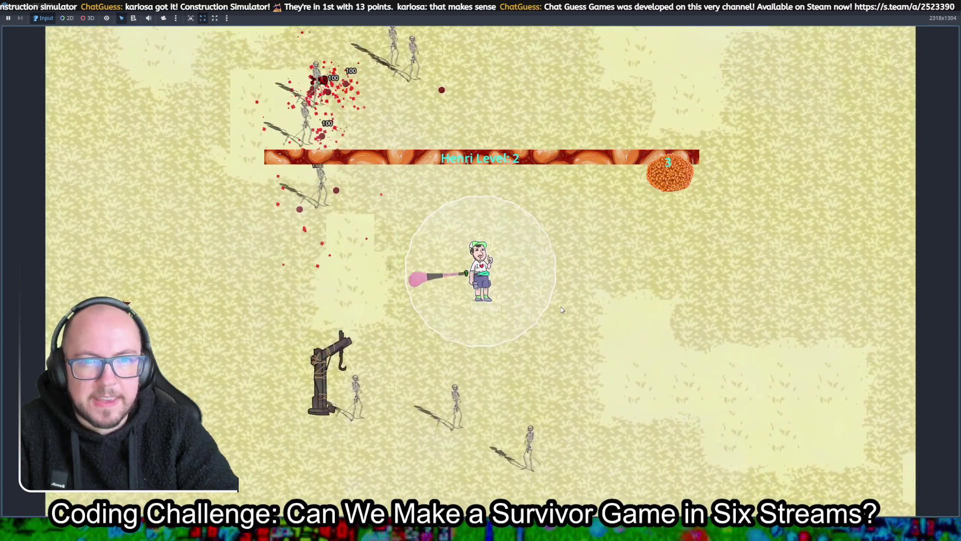
{"action": "key", "text": "w"}
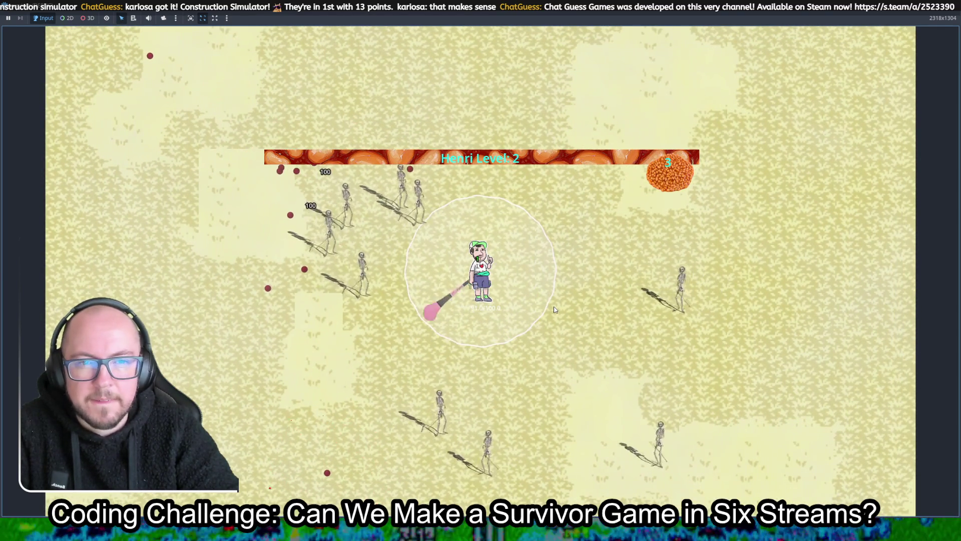
{"action": "key", "text": "w"}
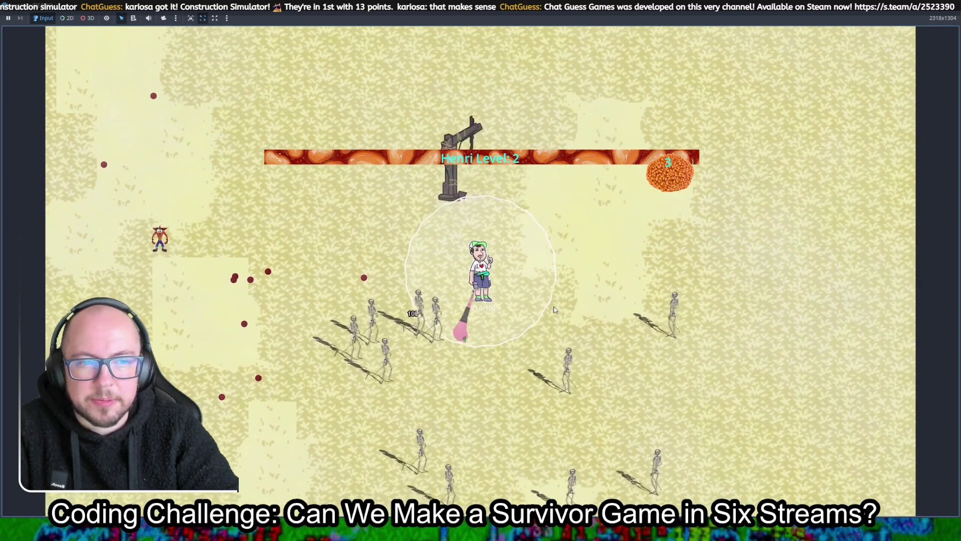
{"action": "key", "text": "w"}
{"action": "key", "text": "a"}
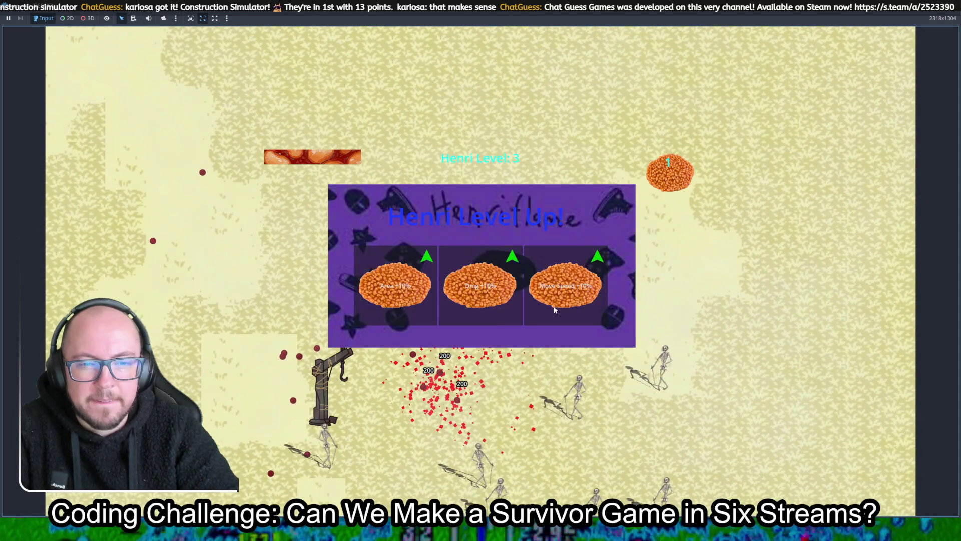
{"action": "left_click", "coordinate": [396, 301]}
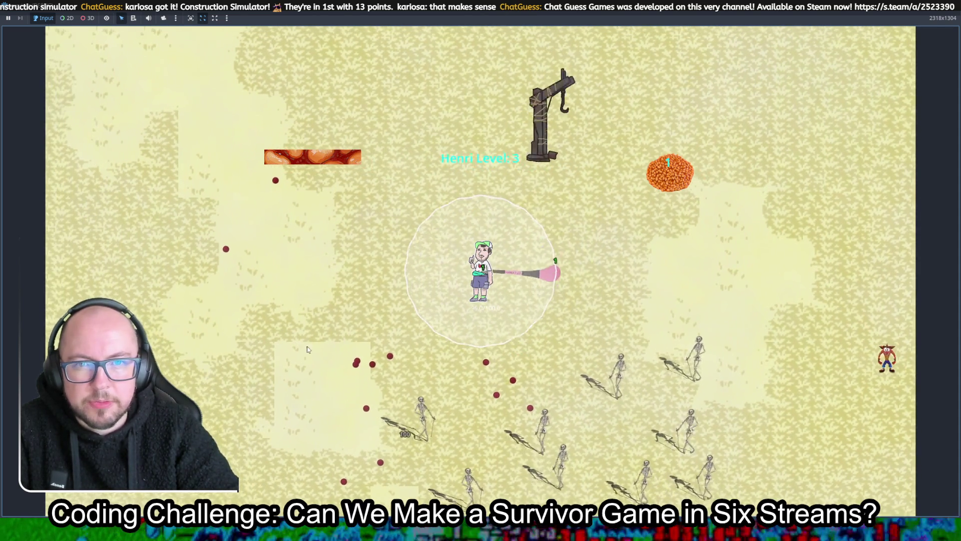
Walk Henri up through the level and take the XP Gain upgrade.
{"action": "key", "text": "w"}
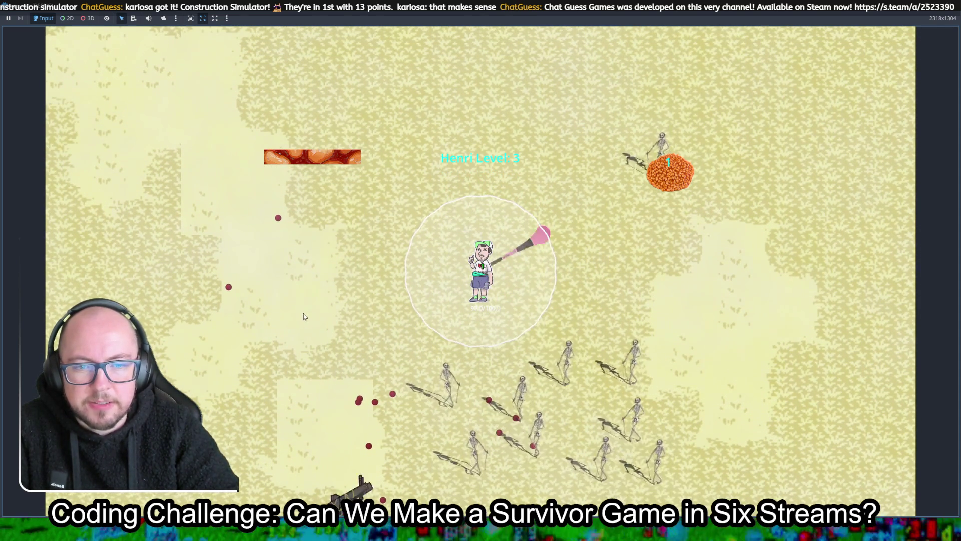
{"action": "key", "text": "a"}
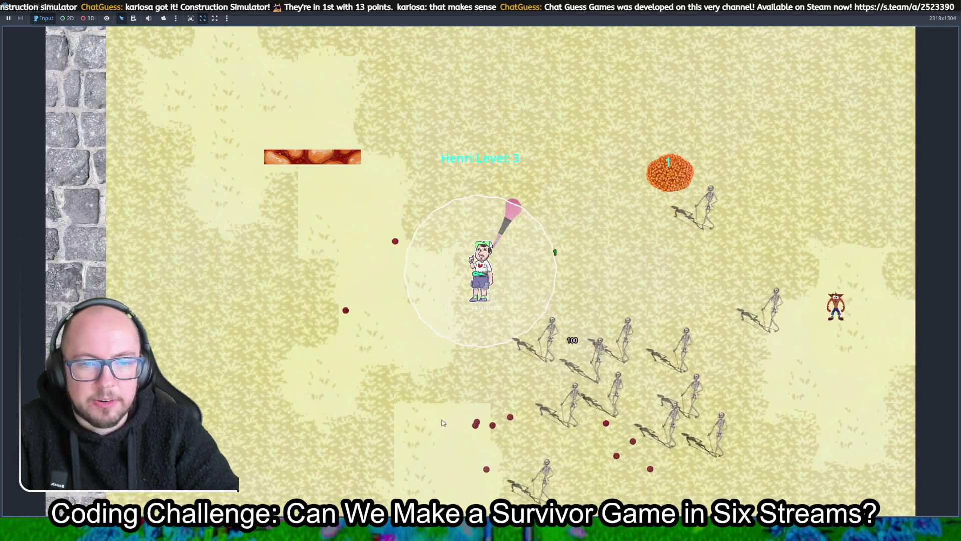
{"action": "key", "text": "w"}
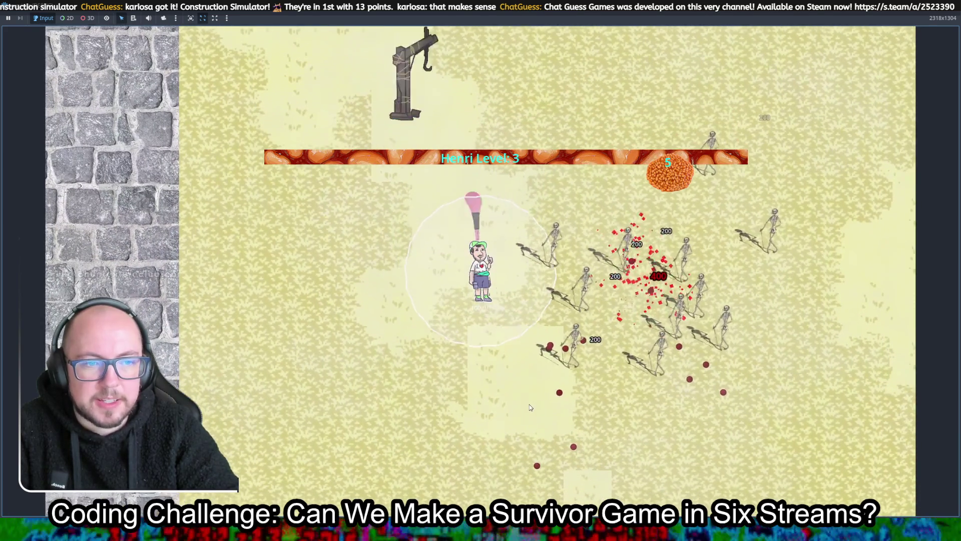
{"action": "key", "text": "d"}
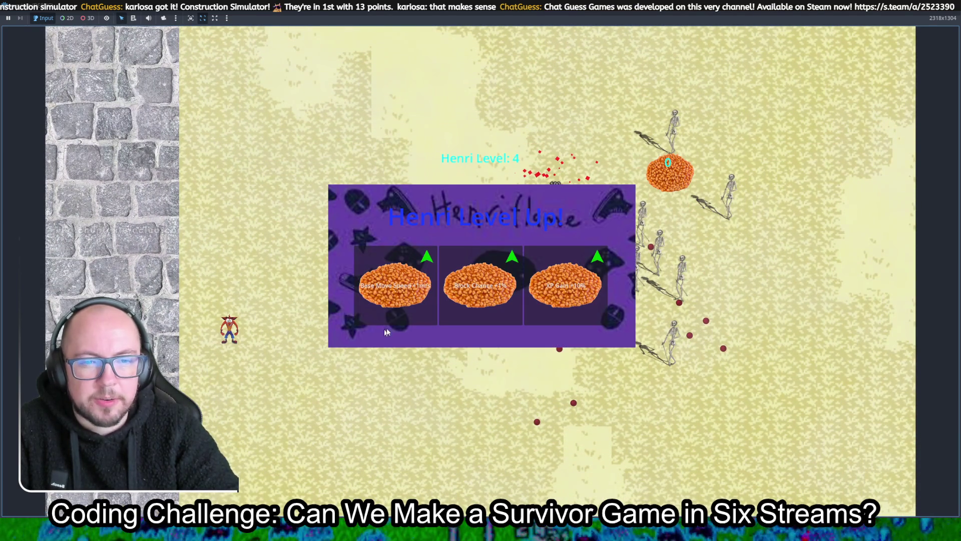
{"action": "left_click", "coordinate": [590, 307]}
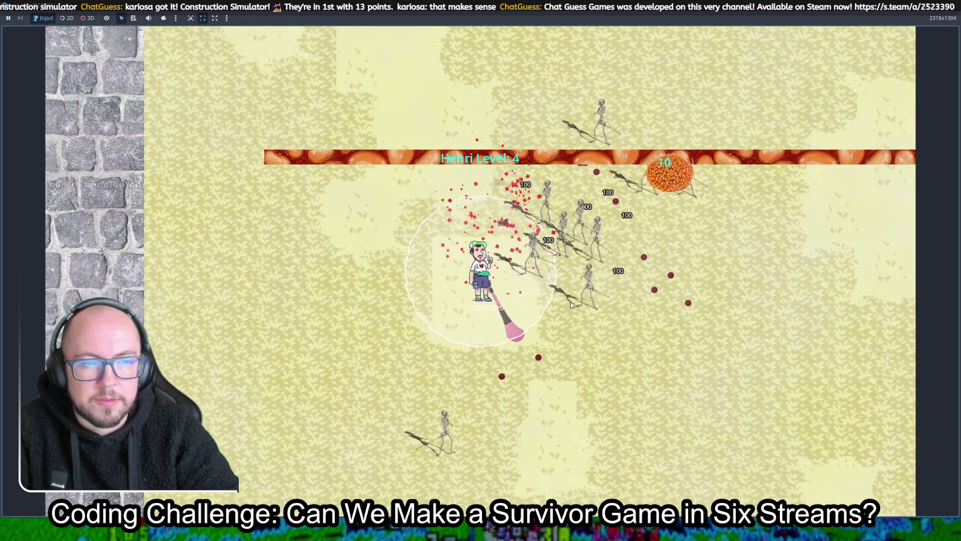
Take the Base Move Speed upgrade and walk Henri left, down, then right.
{"action": "left_click", "coordinate": [400, 306]}
{"action": "key", "text": "a"}
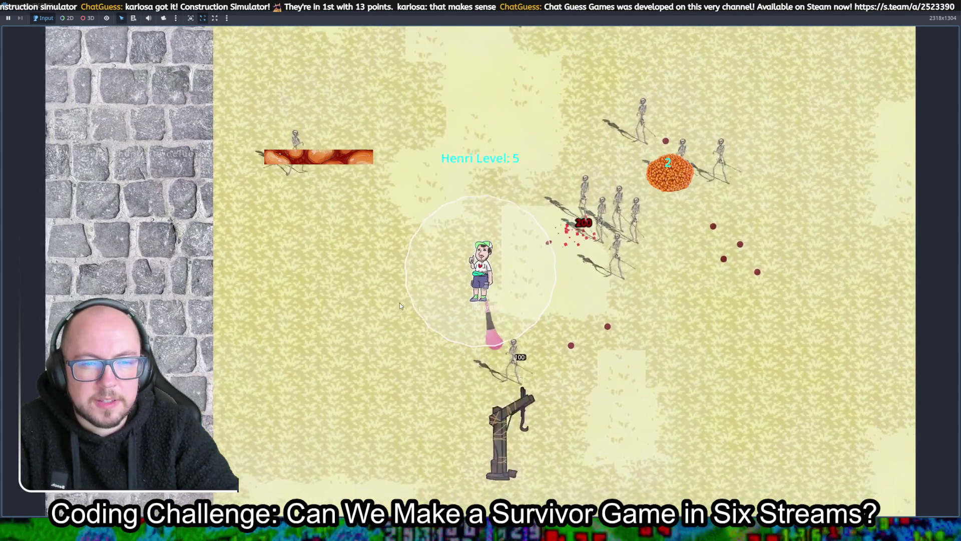
{"action": "key", "text": "s"}
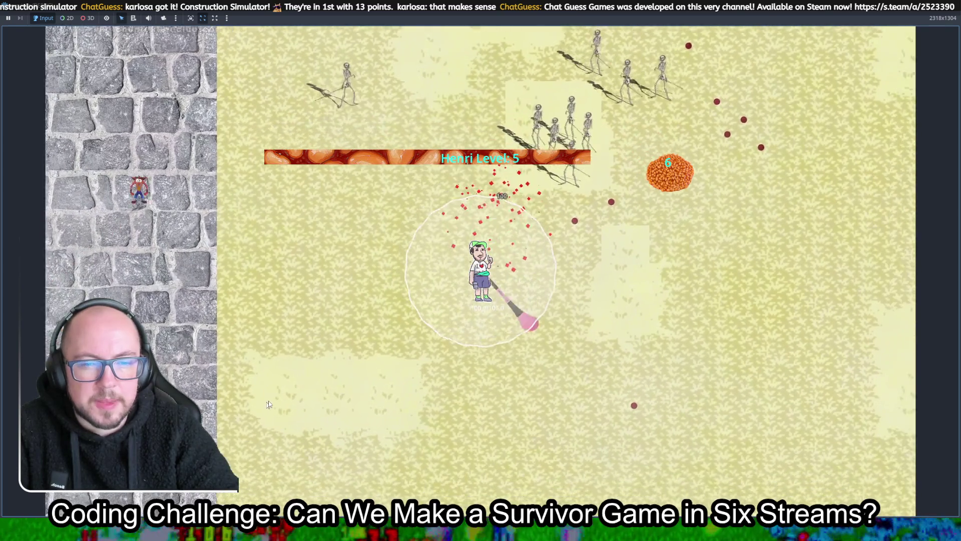
{"action": "key", "text": "s"}
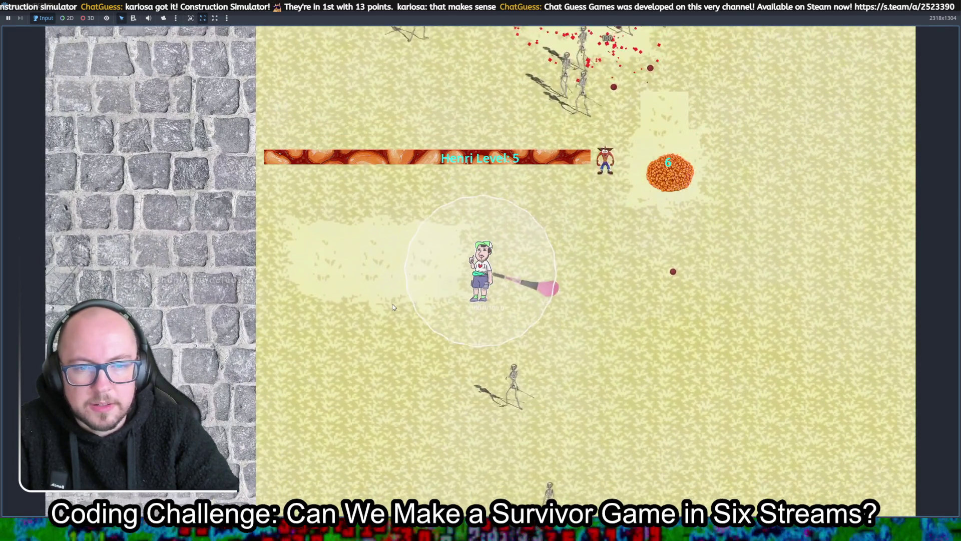
{"action": "key", "text": "d"}
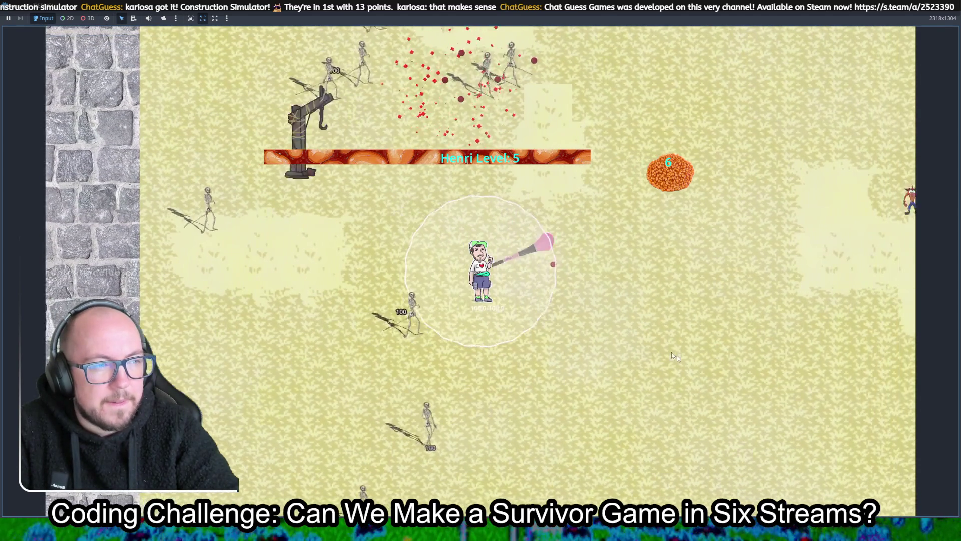
{"action": "key", "text": "d"}
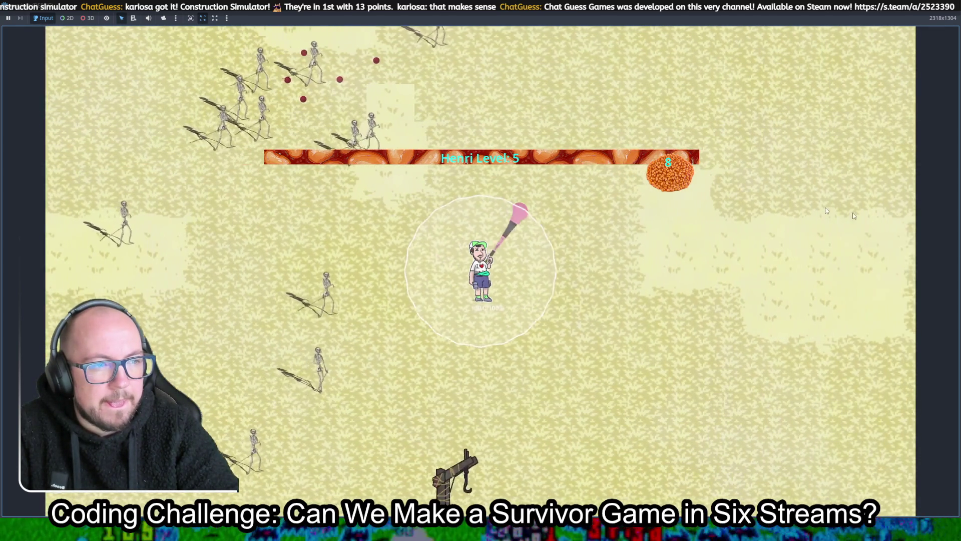
{"action": "key", "text": "d"}
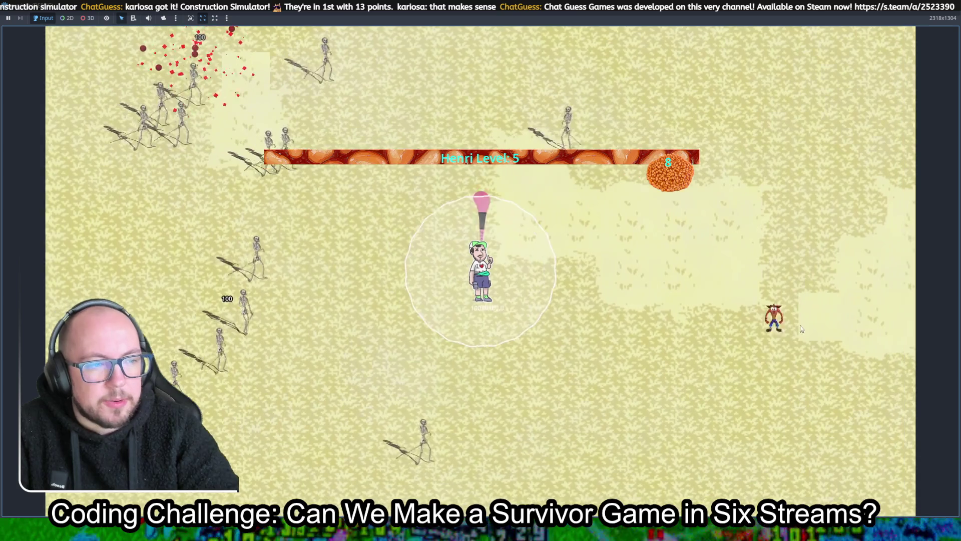
Keep walking right past the skeletons collecting experience, then take the Multishot upgrade.
{"action": "key", "text": "d"}
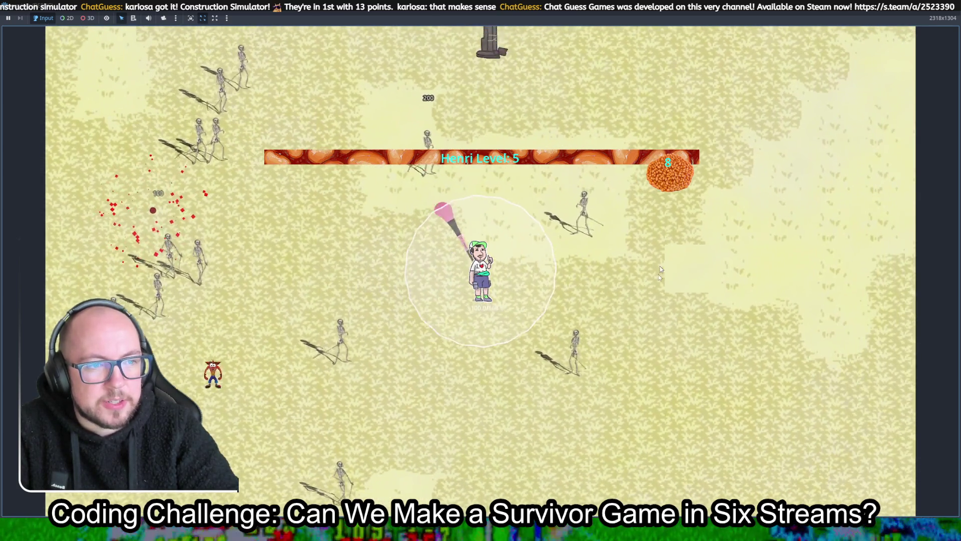
{"action": "key", "text": "d"}
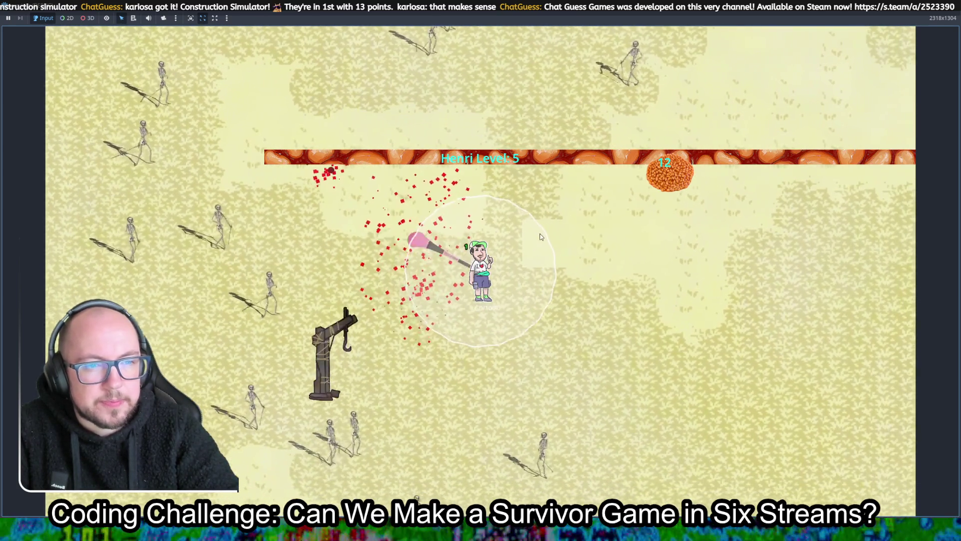
{"action": "key", "text": "d"}
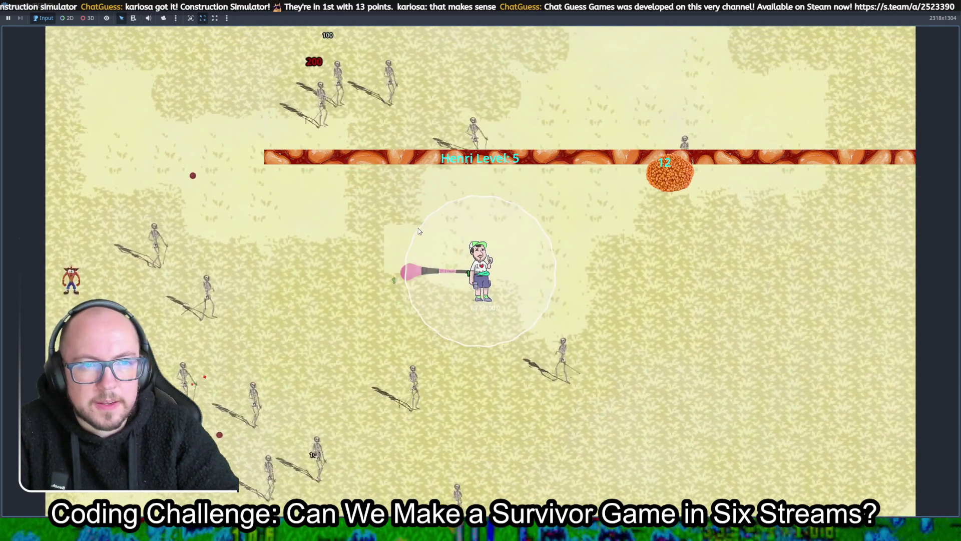
{"action": "key", "text": "d"}
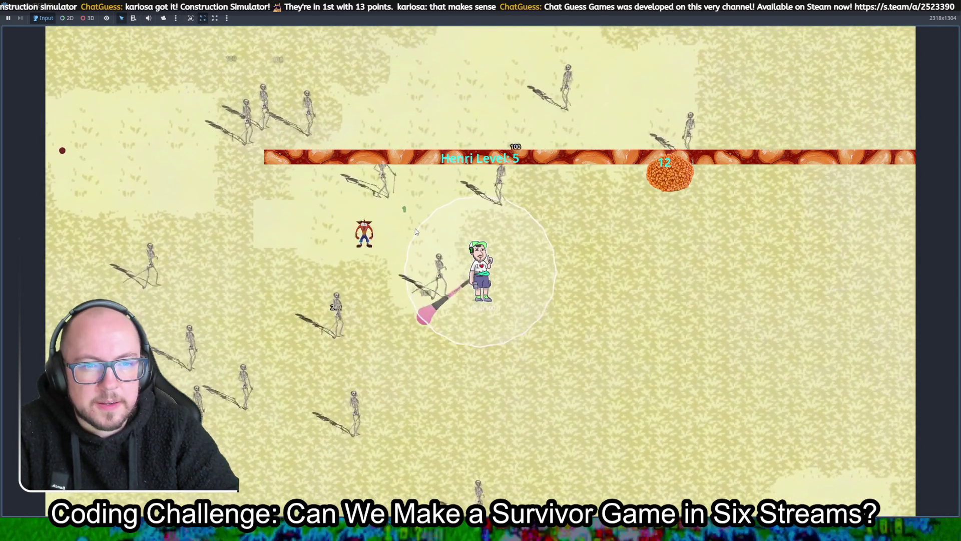
{"action": "key", "text": "d"}
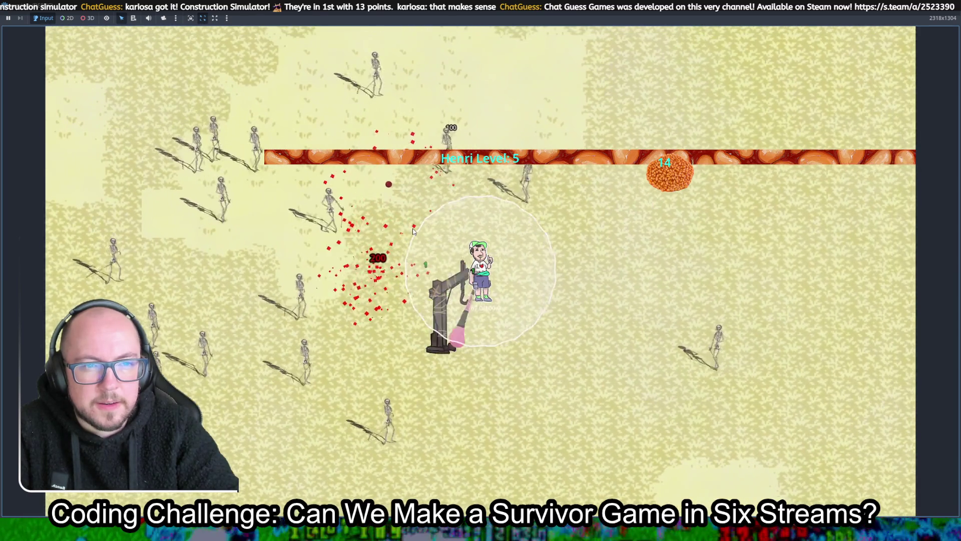
{"action": "key", "text": "d"}
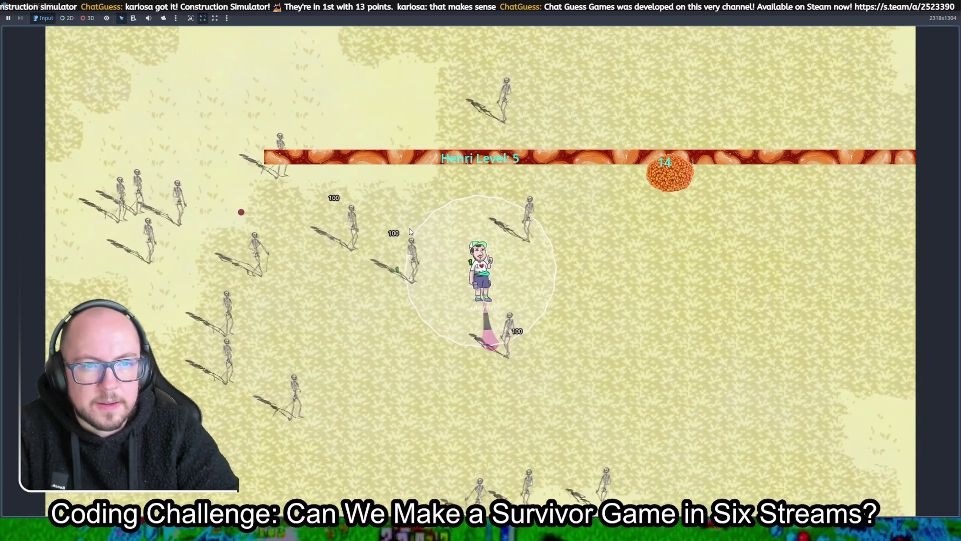
{"action": "left_click", "coordinate": [591, 322]}
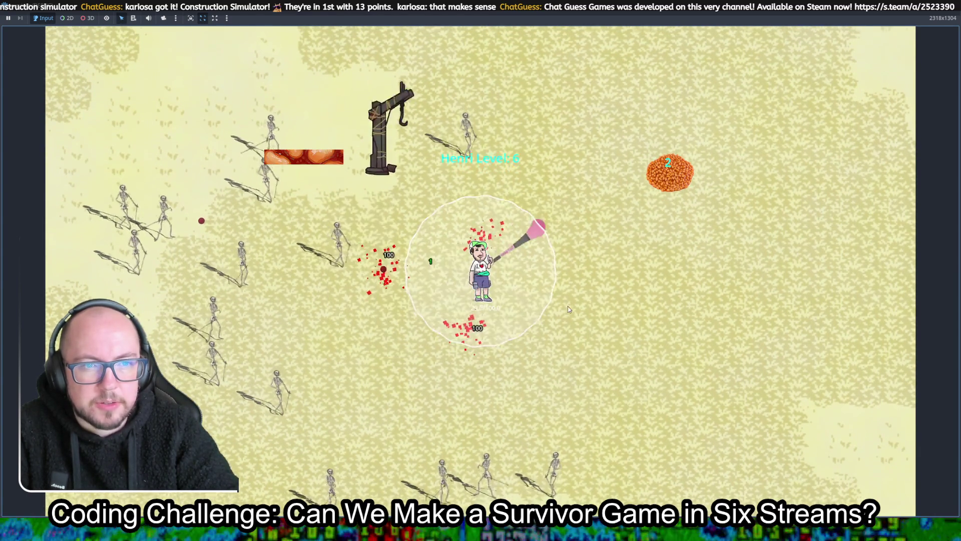
Walk Henri right across the sand toward the stone area.
{"action": "key", "text": "d"}
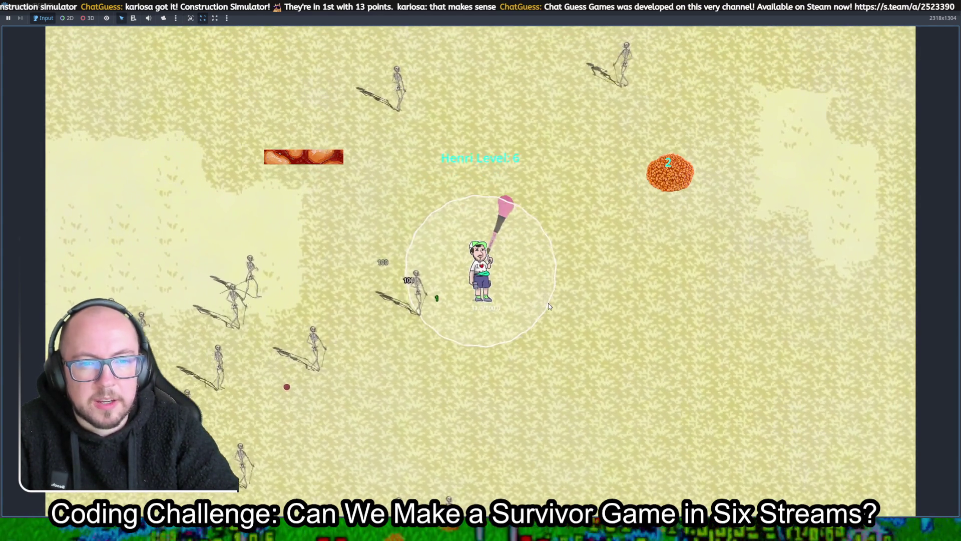
{"action": "key", "text": "d"}
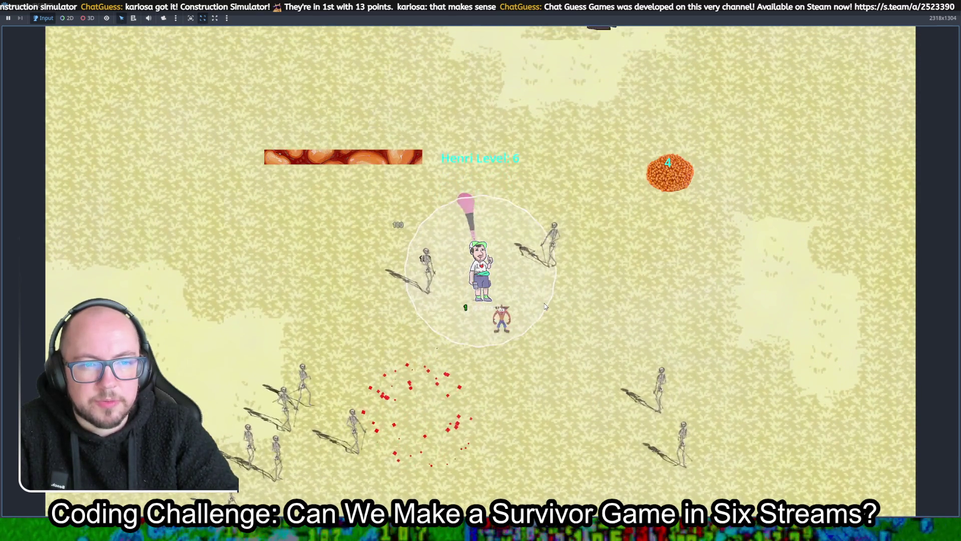
{"action": "key", "text": "d"}
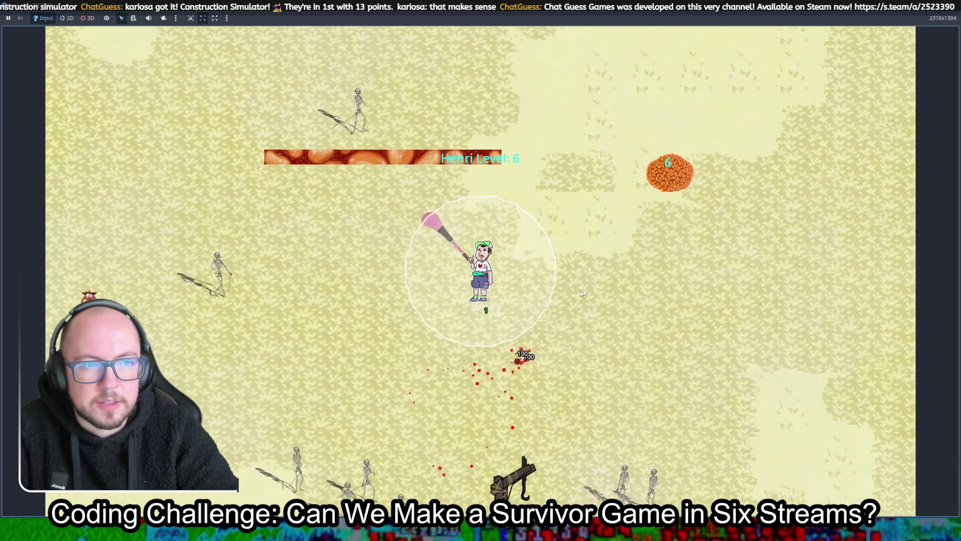
{"action": "key", "text": "w"}
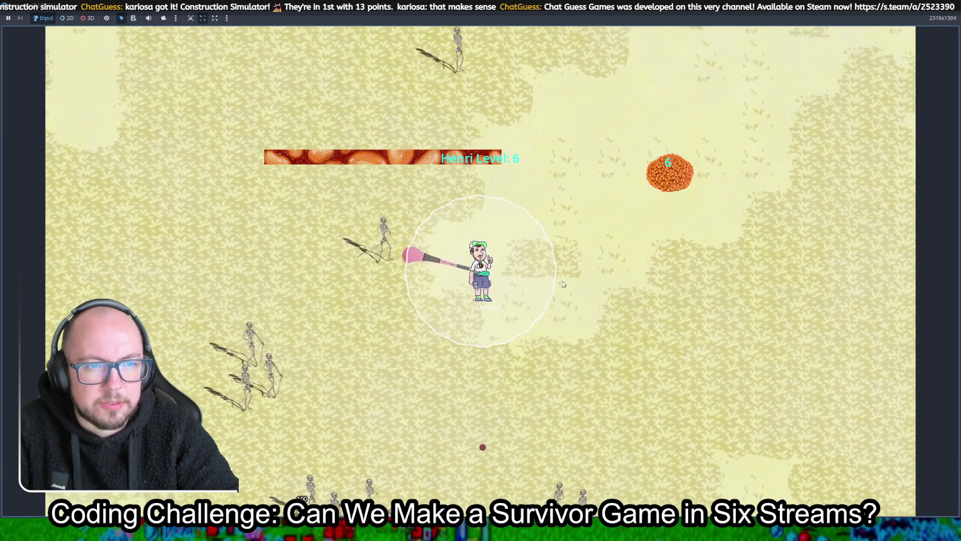
{"action": "key", "text": "d"}
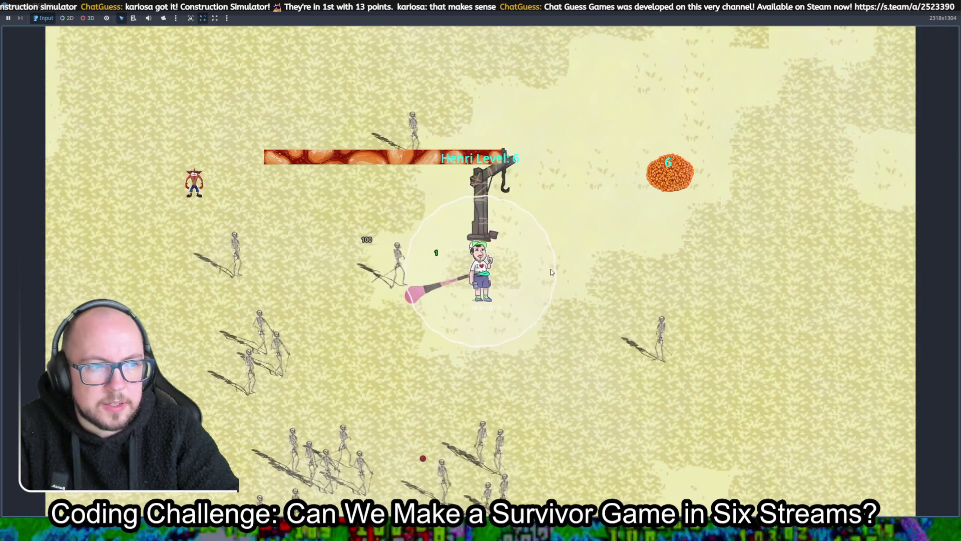
{"action": "key", "text": "d"}
{"action": "key", "text": "w"}
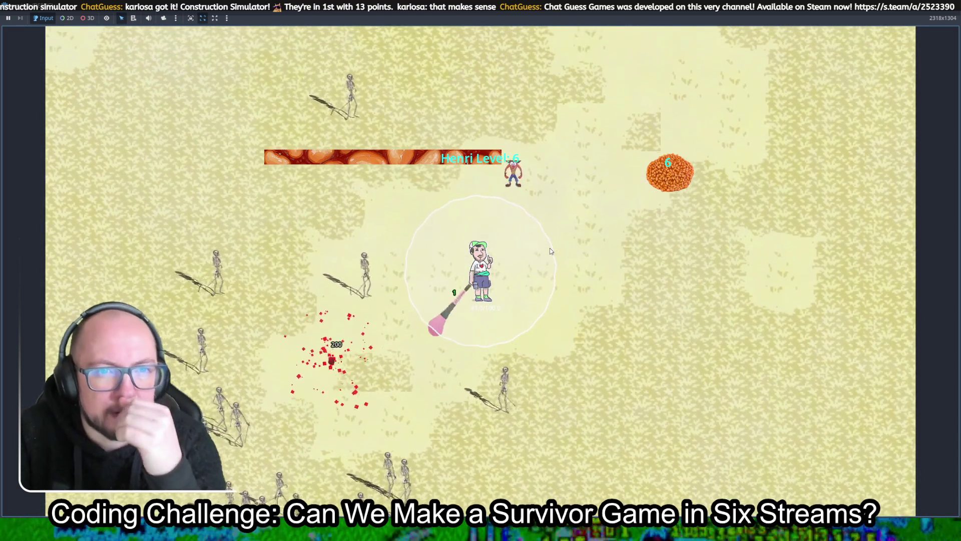
{"action": "key", "text": "d"}
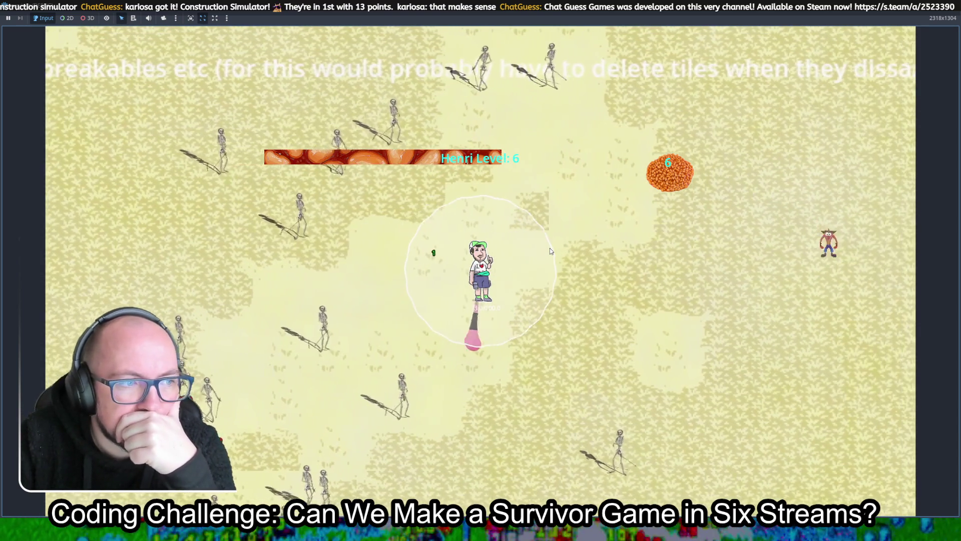
{"action": "key", "text": "d"}
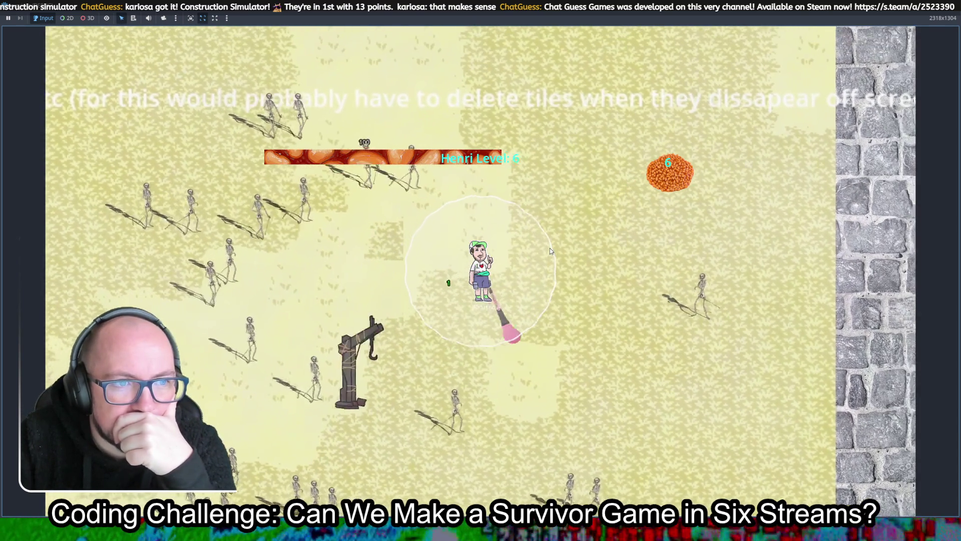
{"action": "key", "text": "d"}
{"action": "key", "text": "w"}
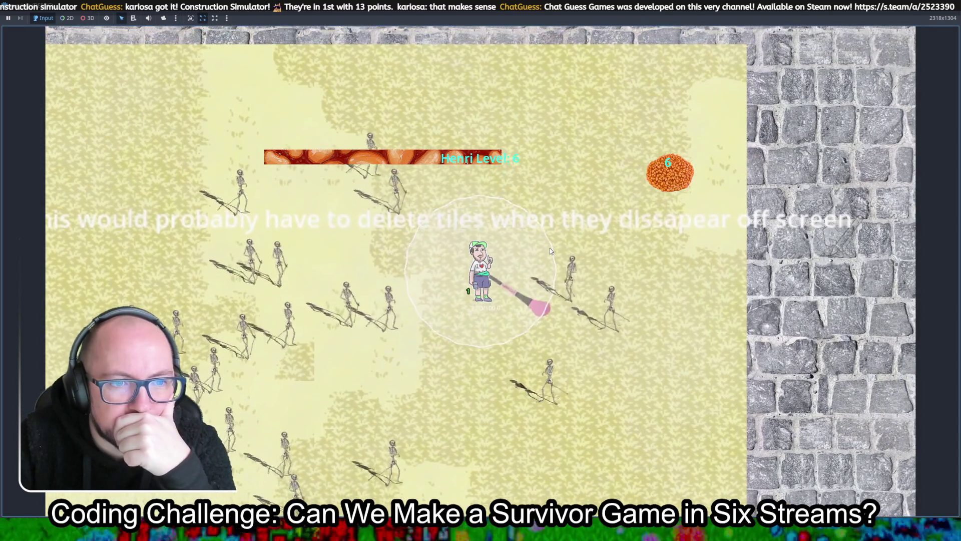
Explore the stone ground, moving Henri up, right and down across it.
{"action": "key", "text": "w"}
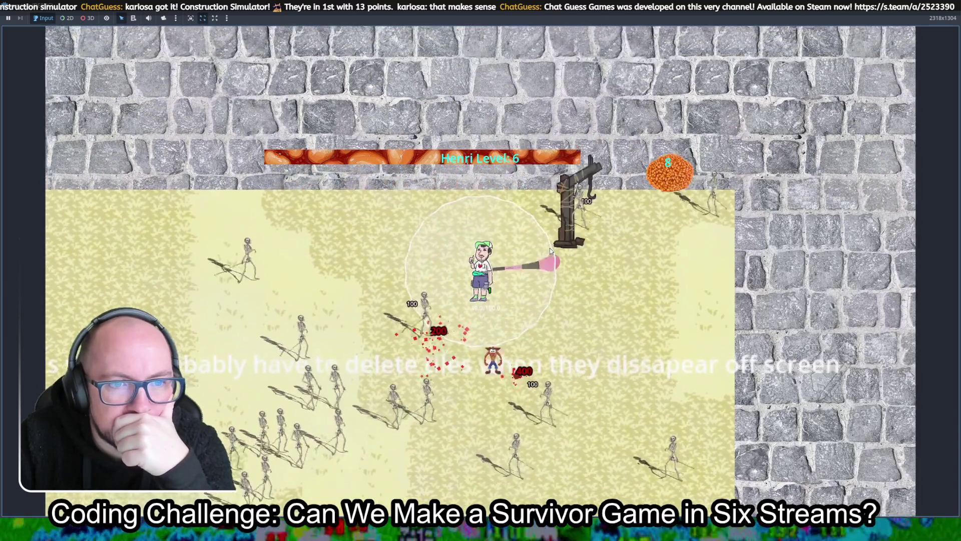
{"action": "key", "text": "d"}
{"action": "key", "text": "s"}
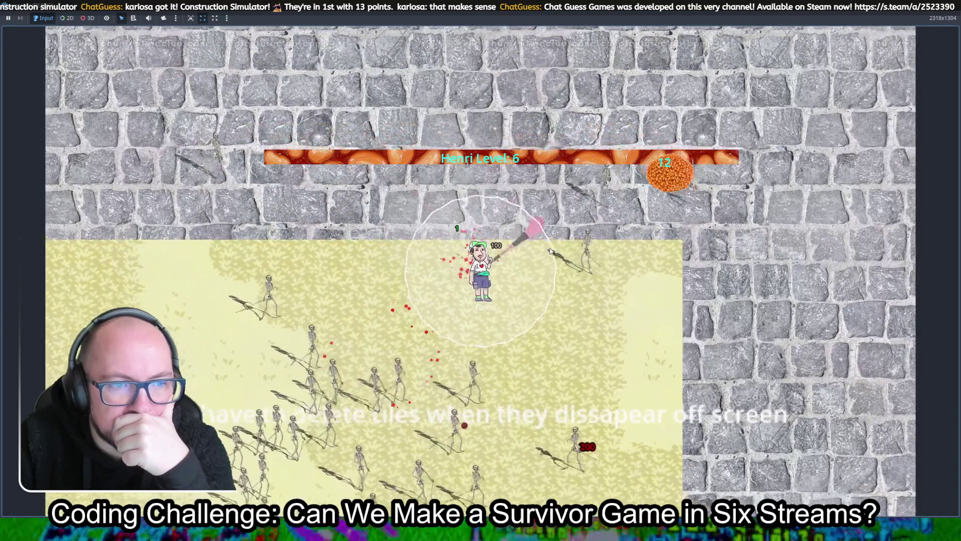
{"action": "key", "text": "d"}
{"action": "key", "text": "s"}
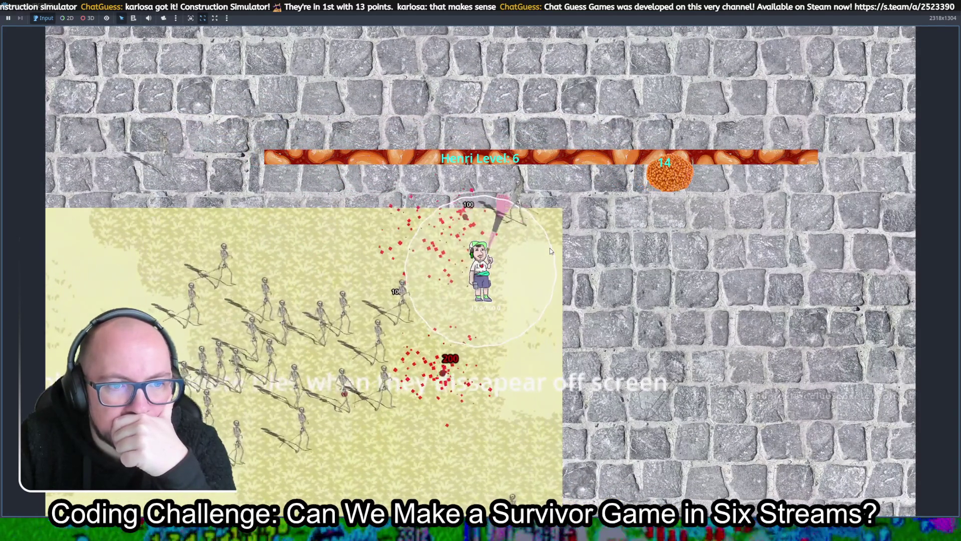
{"action": "key", "text": "d"}
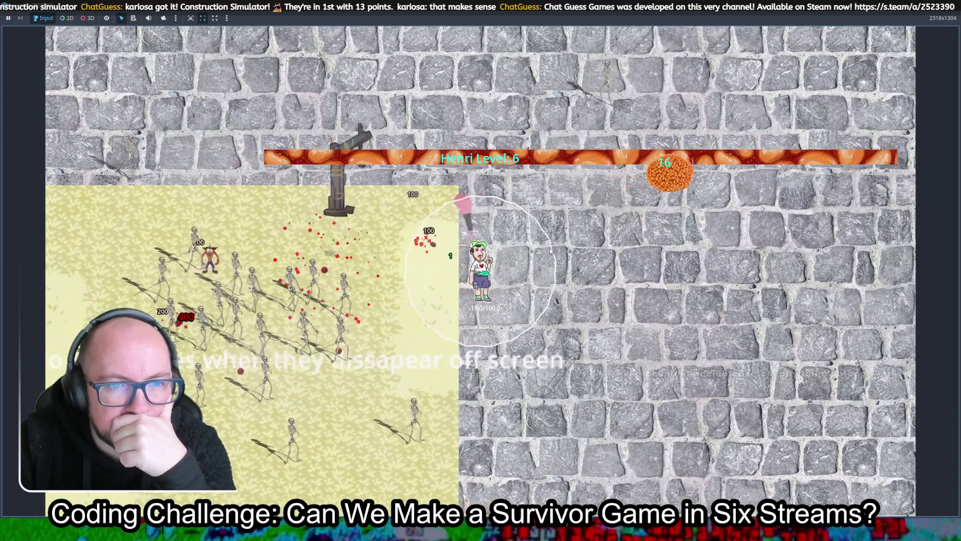
{"action": "key", "text": "w"}
{"action": "key", "text": "a"}
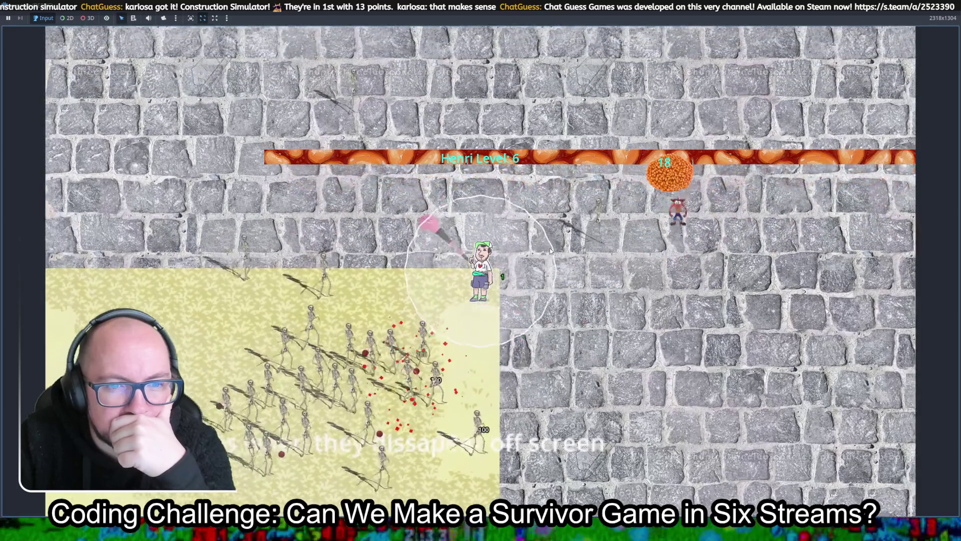
{"action": "key", "text": "w"}
{"action": "key", "text": "d"}
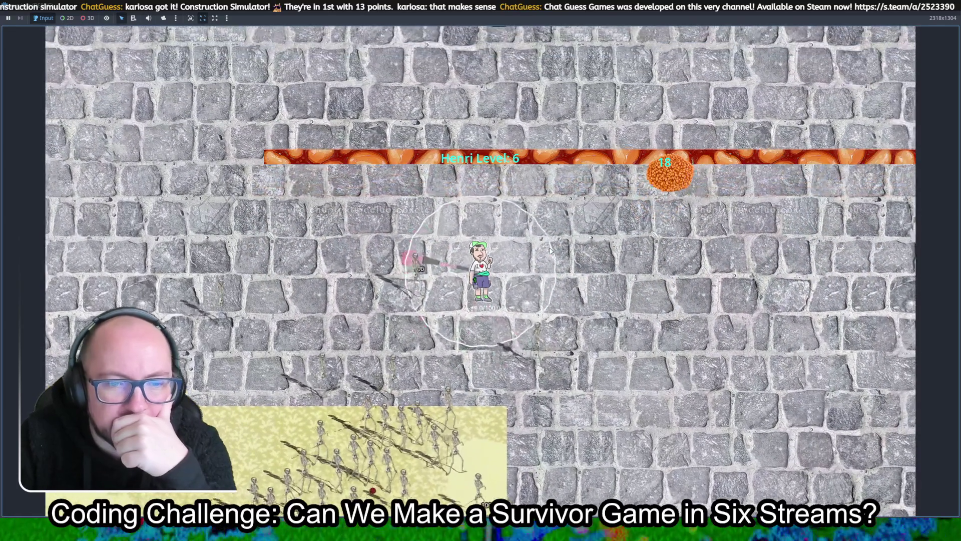
{"action": "key", "text": "d"}
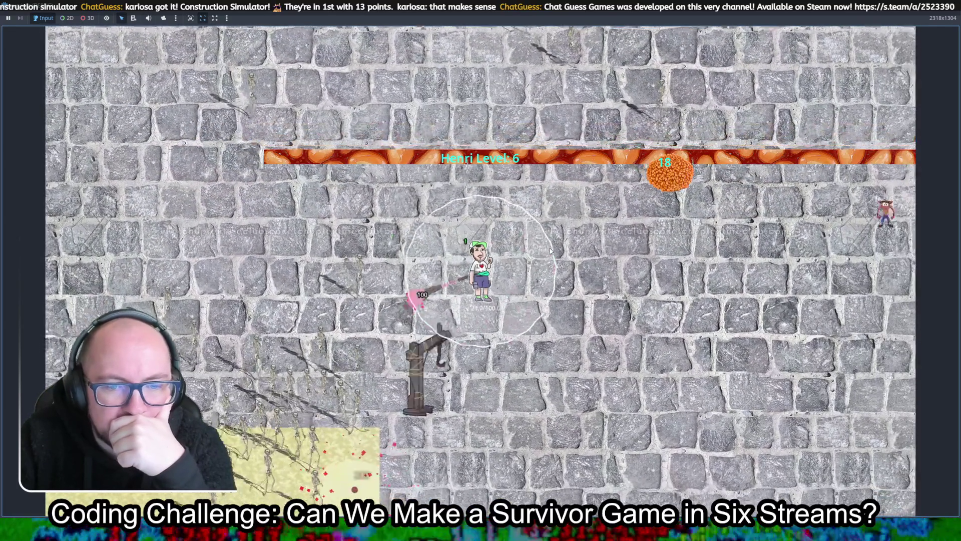
Walk Henri down-right to reach level 7 and pick an upgrade.
{"action": "key", "text": "s"}
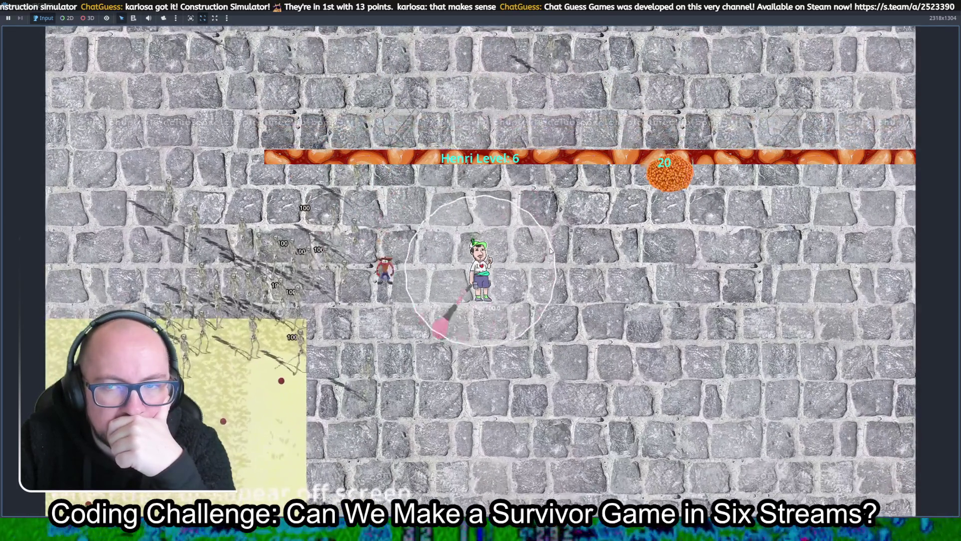
{"action": "key", "text": "s"}
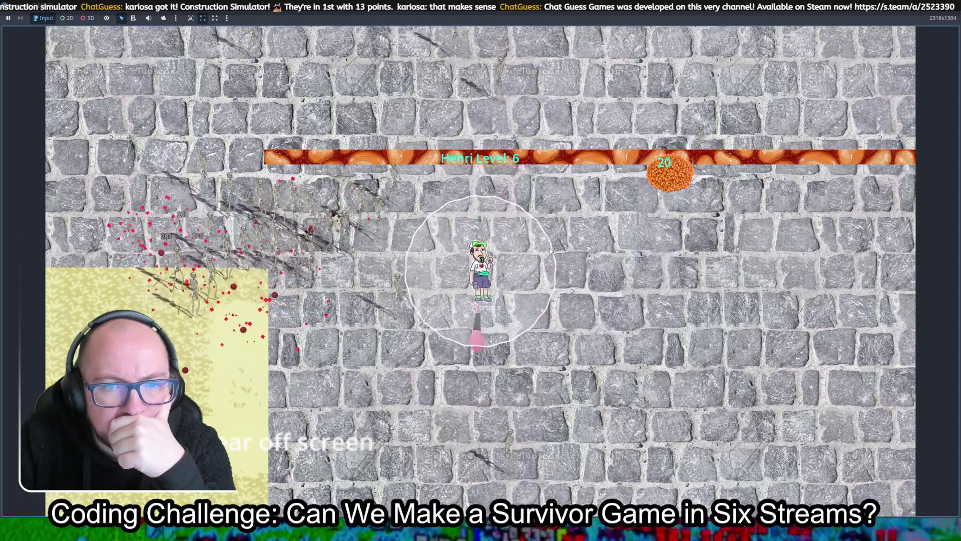
{"action": "key", "text": "s"}
{"action": "key", "text": "d"}
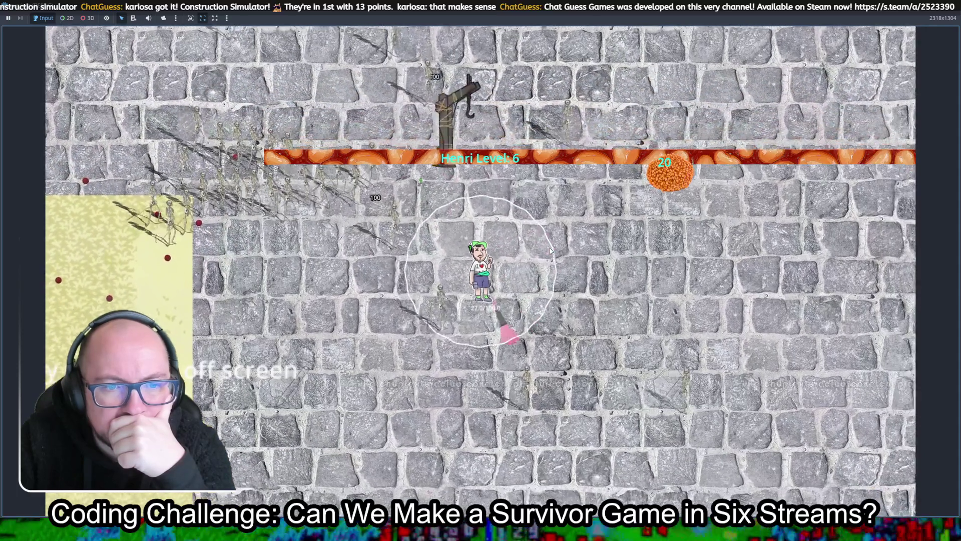
{"action": "key", "text": "a"}
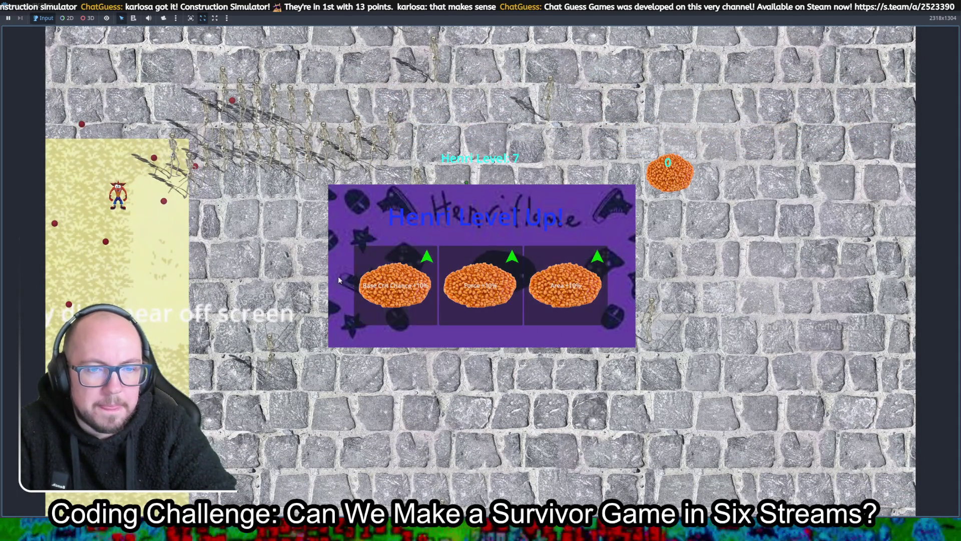
{"action": "left_click", "coordinate": [391, 285]}
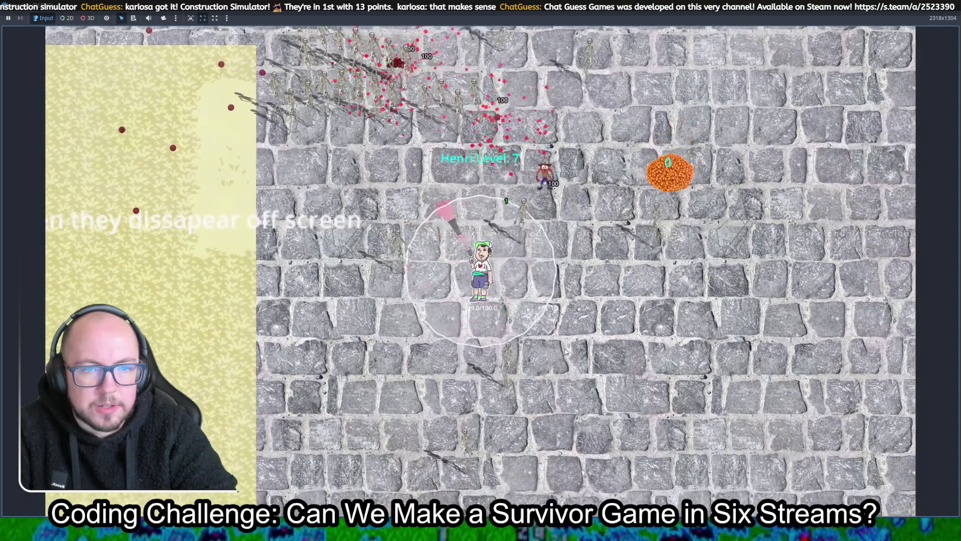
Walk Henri back left into the sand, then close the game with F8.
{"action": "key", "text": "a"}
{"action": "key", "text": "s"}
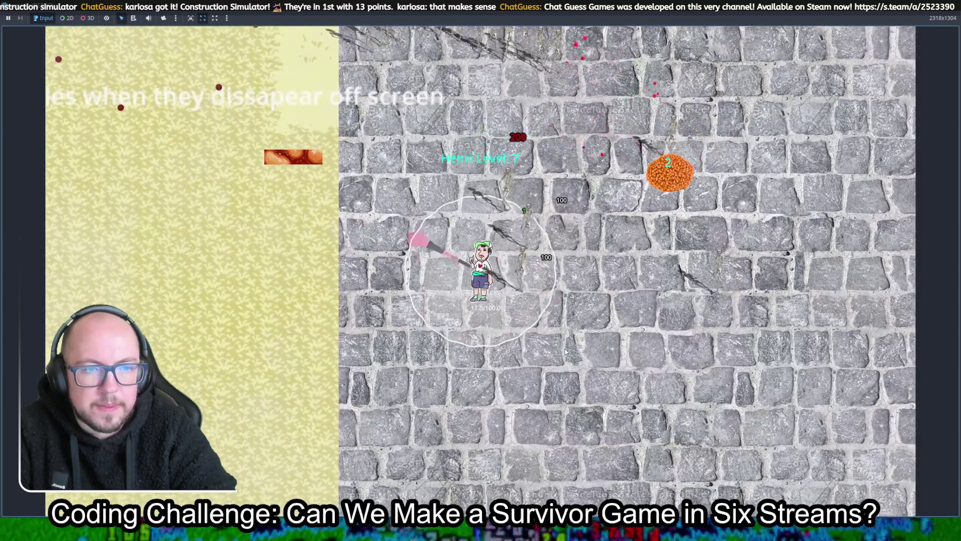
{"action": "key", "text": "a"}
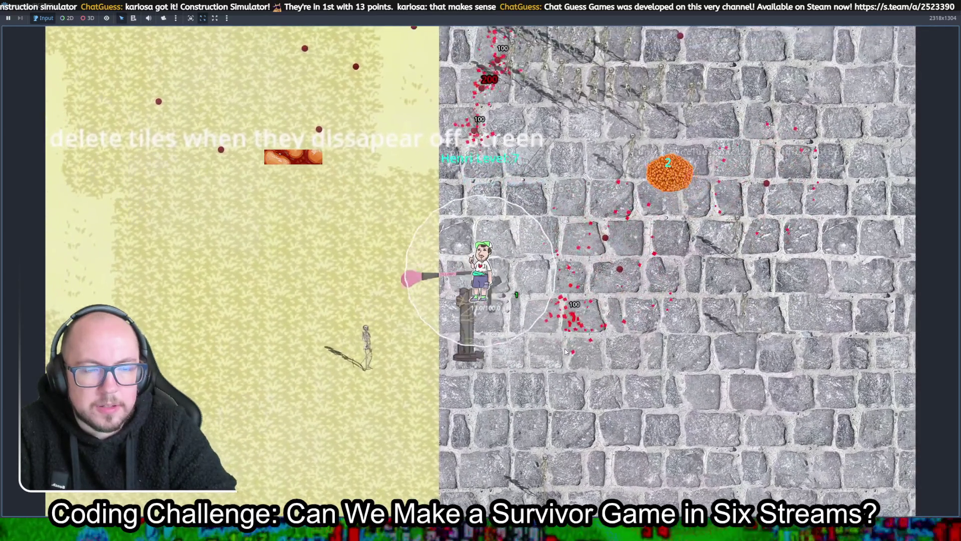
{"action": "key", "text": "a"}
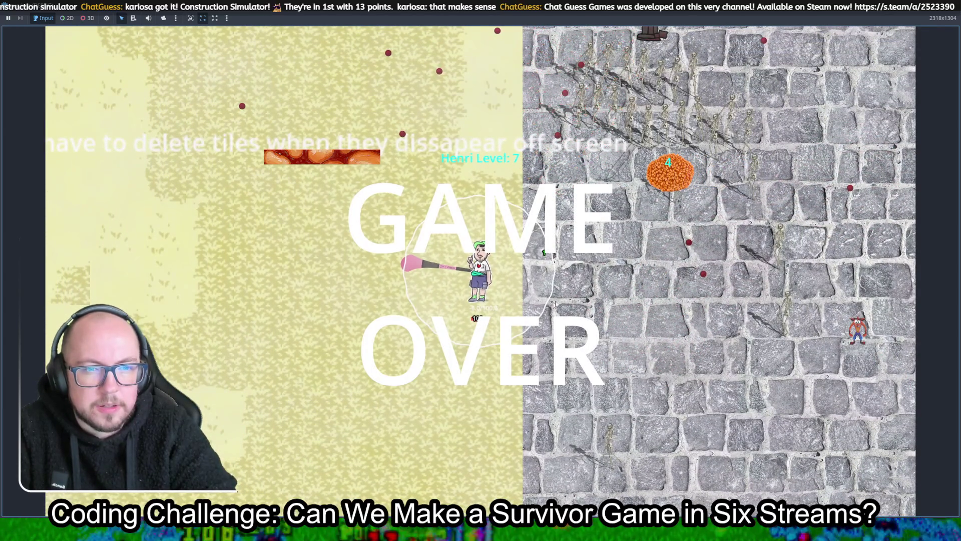
{"action": "key", "text": "F8"}
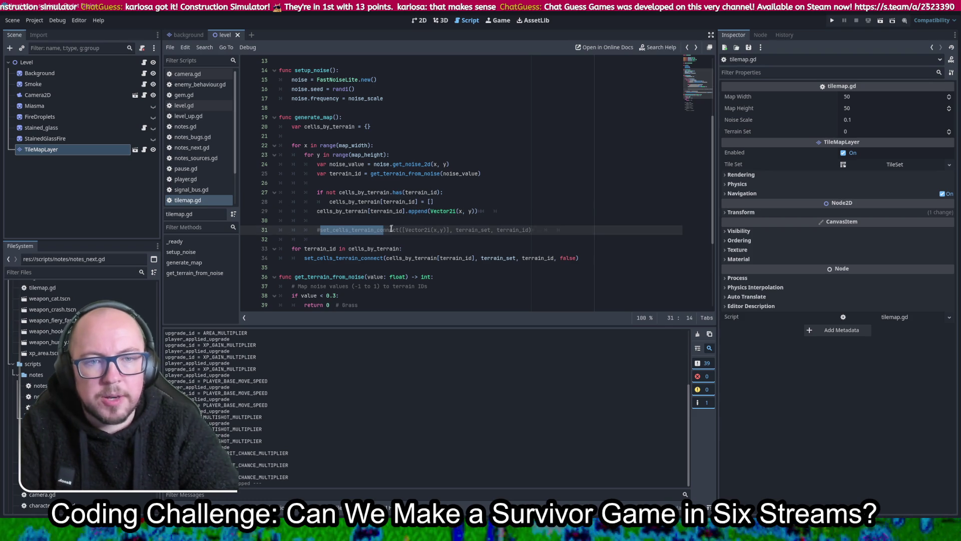
Save tilemap.gd with the per-cell call passing false and the batch loop commented out, then relaunch.
{"action": "left_click", "coordinate": [531, 195]}
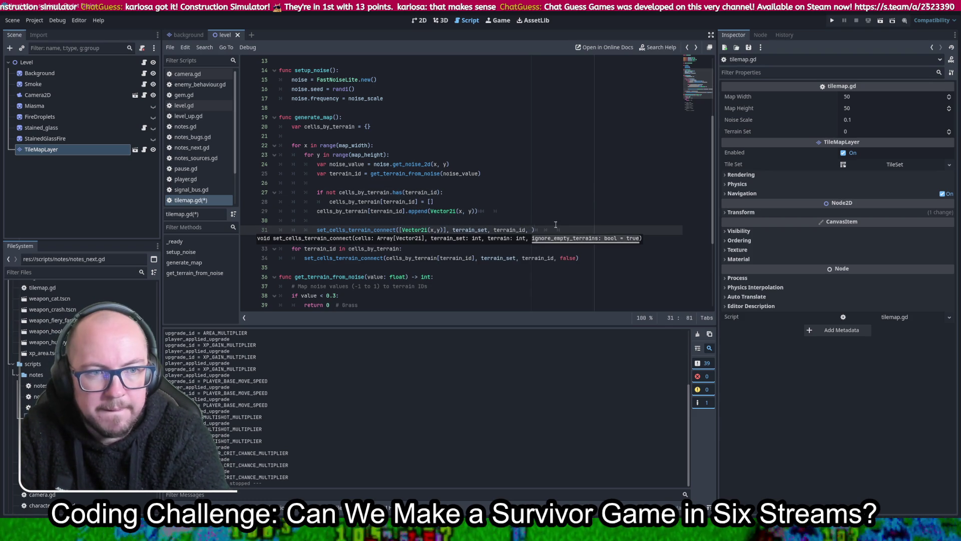
{"action": "type", "text": "false"}
{"action": "key", "text": "ctrl+s"}
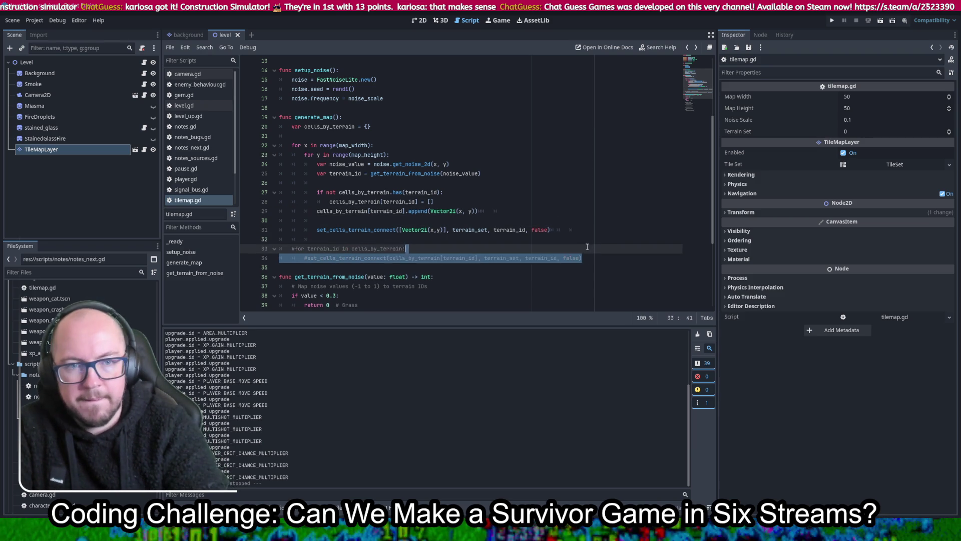
{"action": "left_click", "coordinate": [833, 21]}
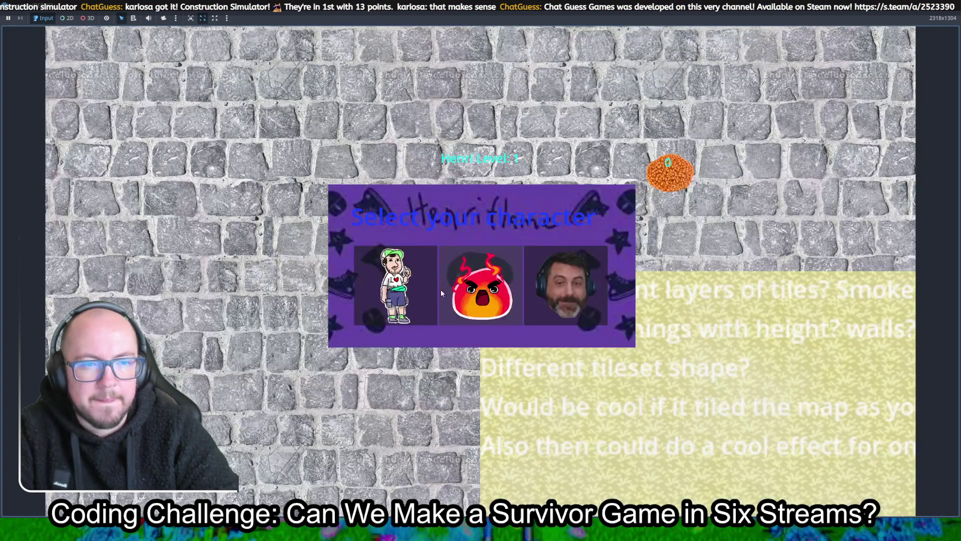
Start the run as Henri and take Crit Dmg +10% at the first level-up.
{"action": "left_click", "coordinate": [434, 293]}
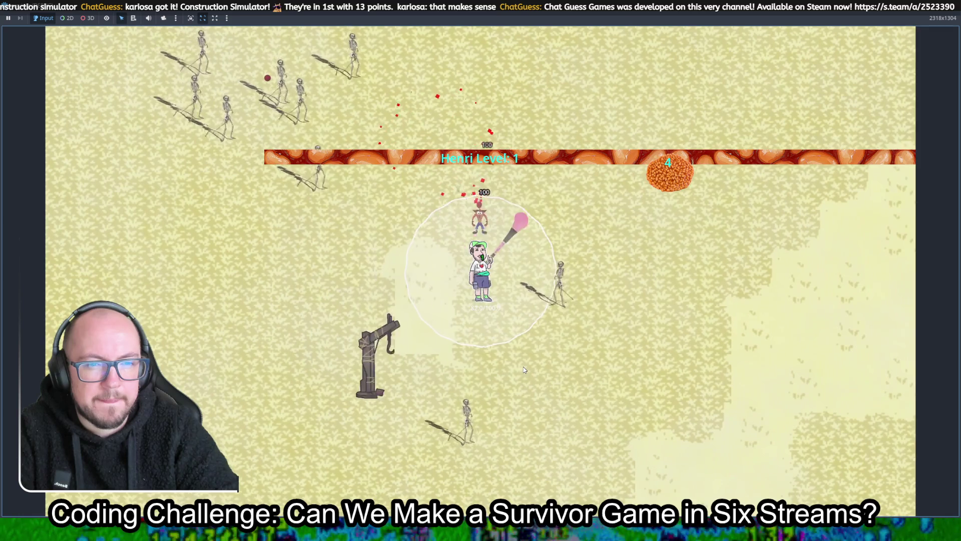
{"action": "left_click", "coordinate": [426, 280]}
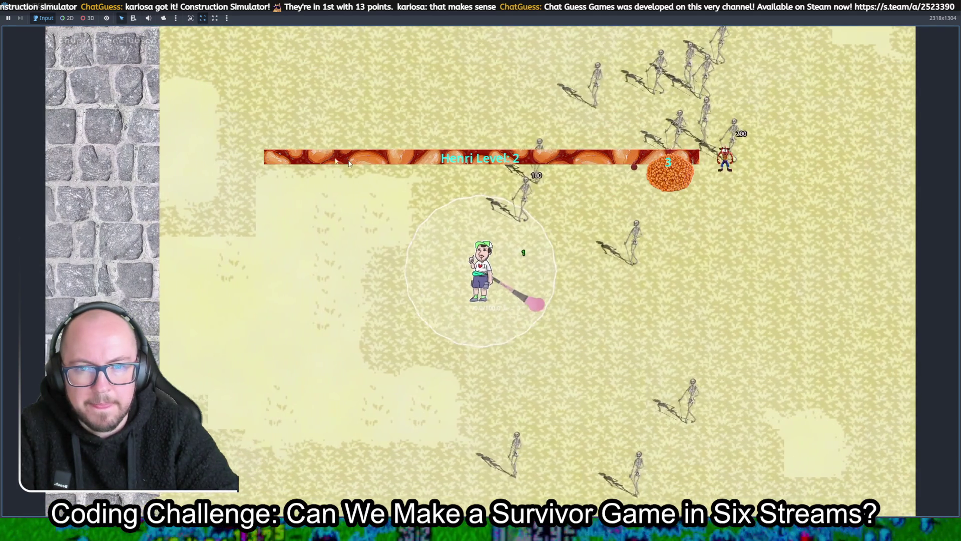
Walk Henri right collecting XP and take the Pickup Radius upgrade.
{"action": "key", "text": "s"}
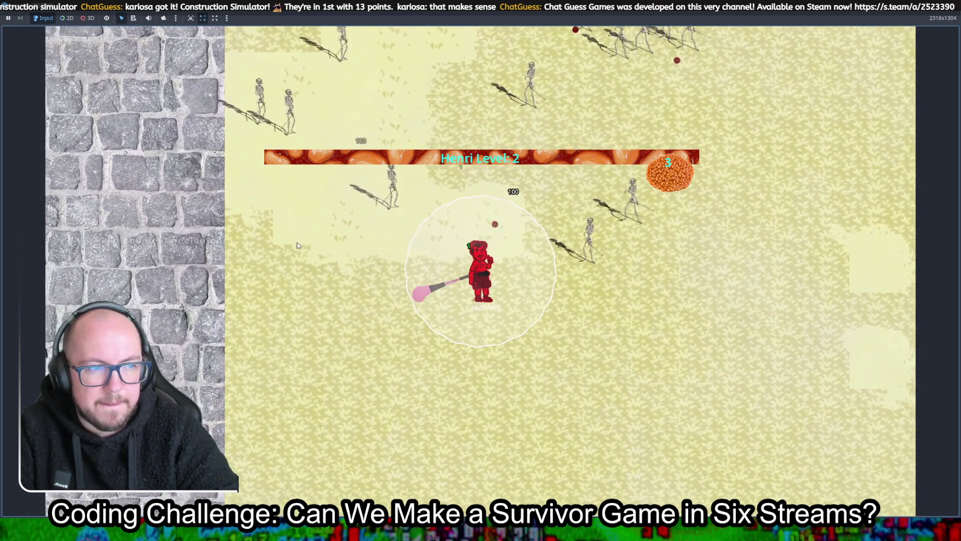
{"action": "key", "text": "d"}
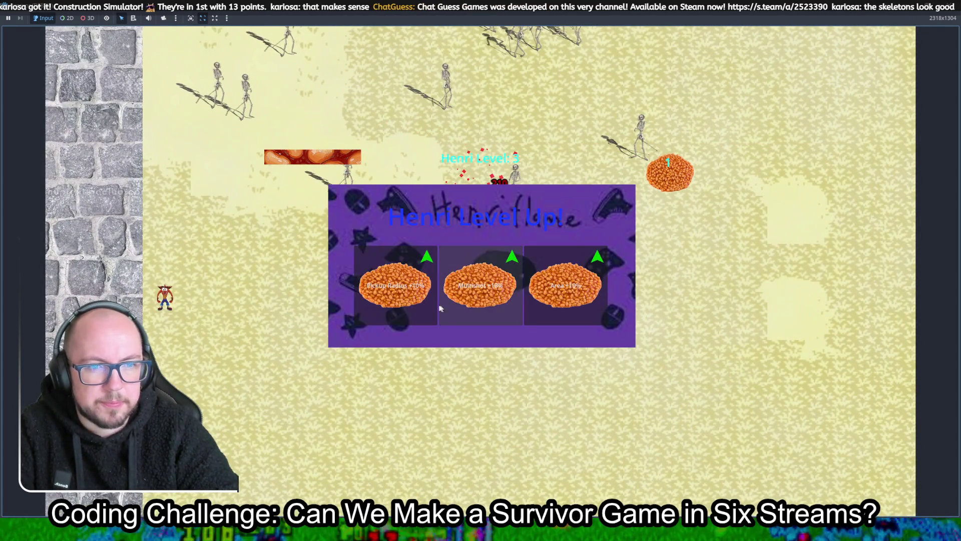
{"action": "left_click", "coordinate": [399, 310]}
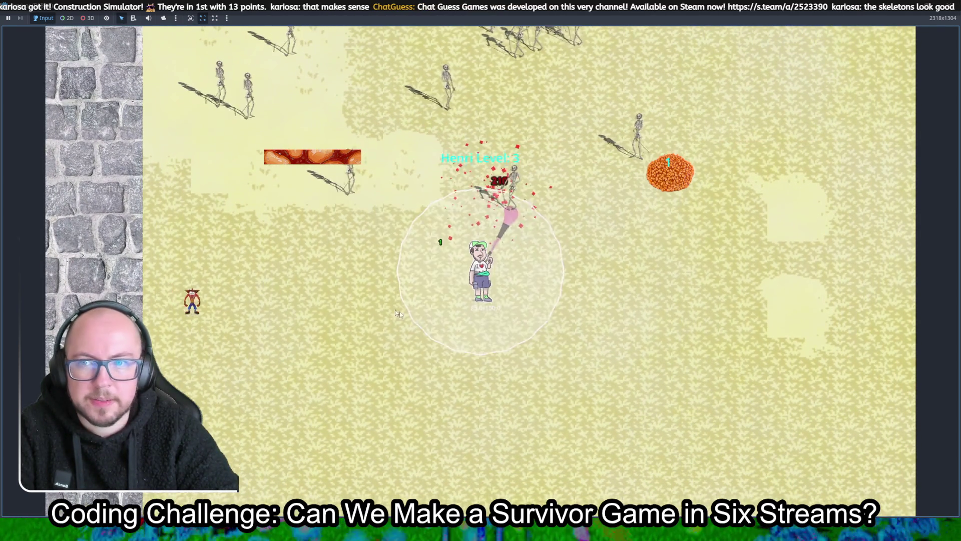
Move Henri right and up across the terrain and pick an upgrade at level 4.
{"action": "key", "text": "d"}
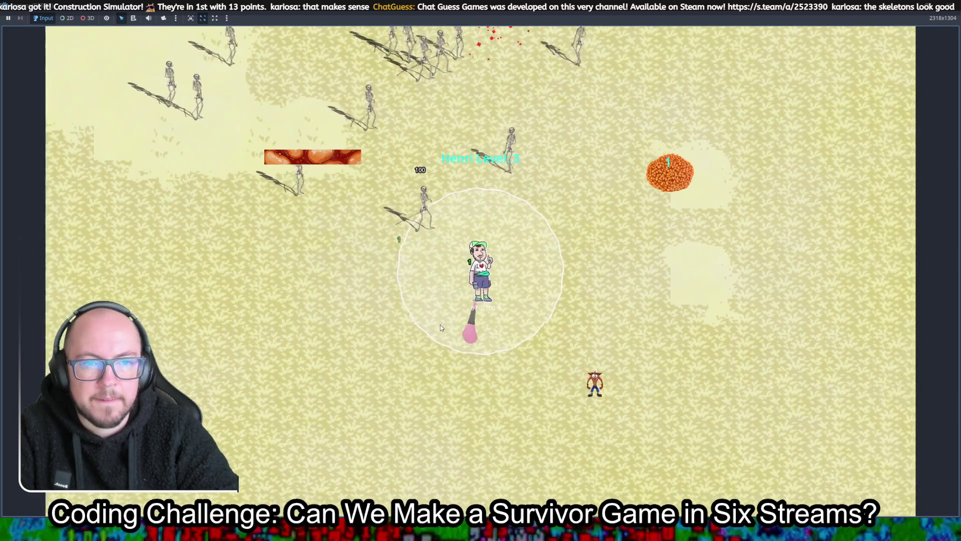
{"action": "key", "text": "d"}
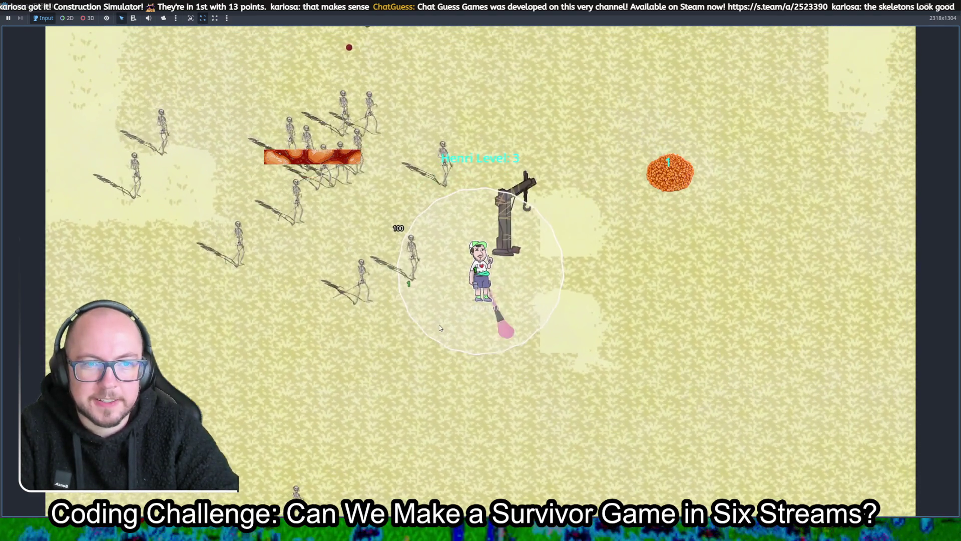
{"action": "key", "text": "d"}
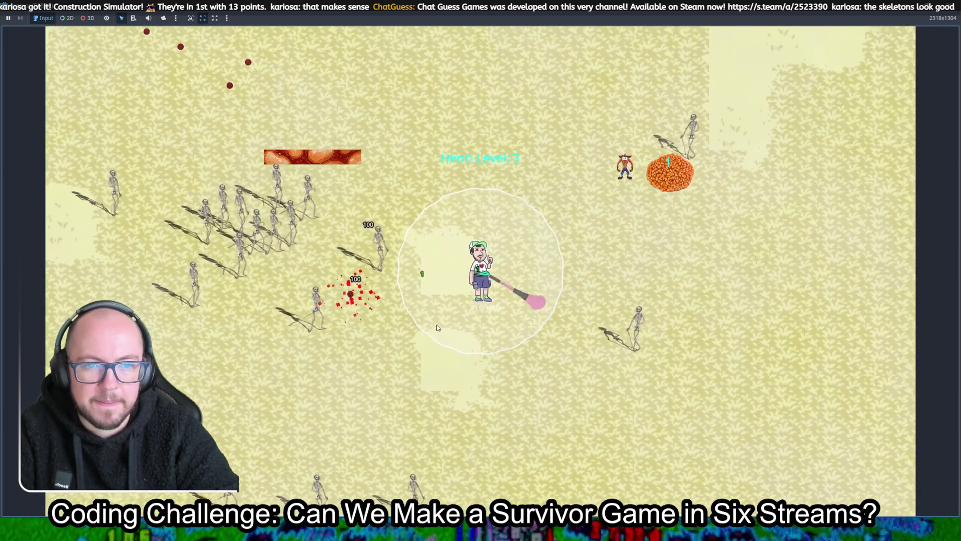
{"action": "key", "text": "d"}
{"action": "key", "text": "w"}
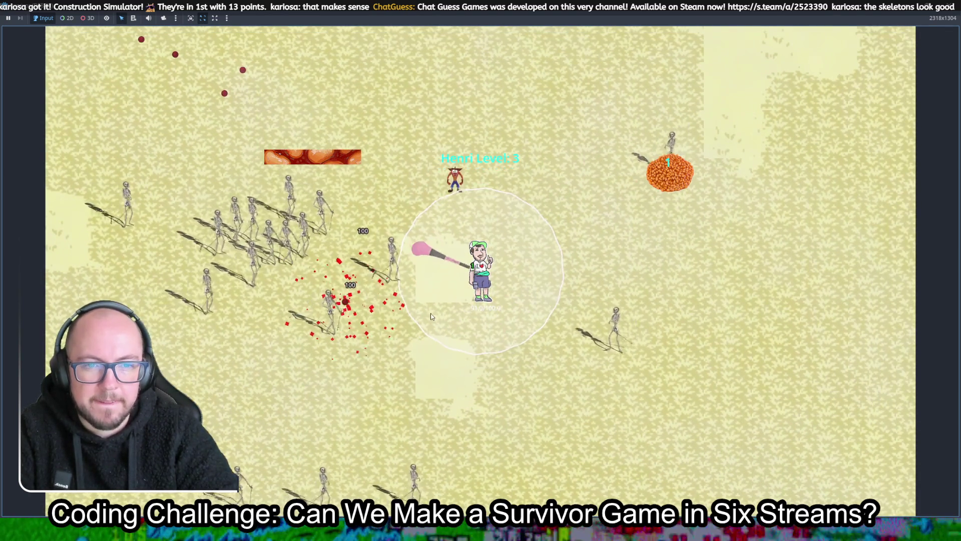
{"action": "key", "text": "w"}
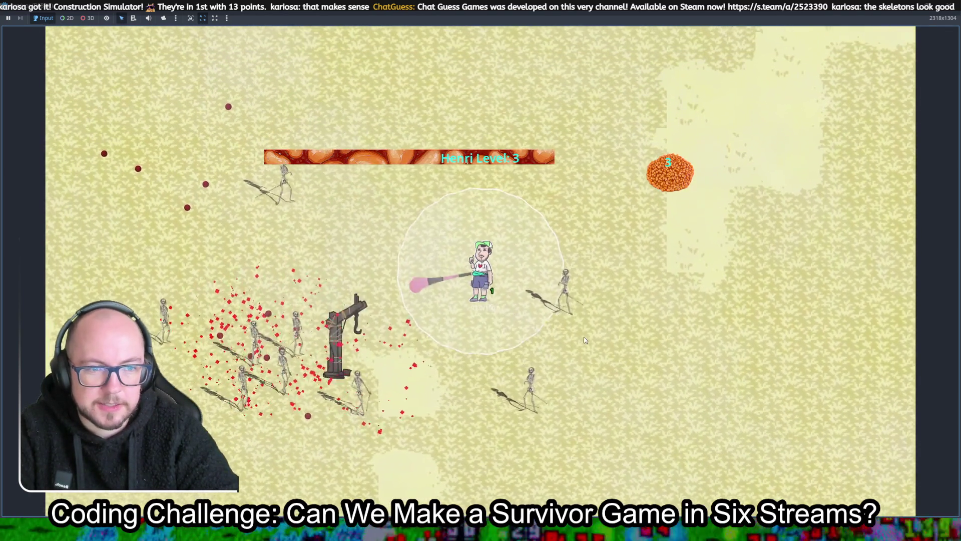
{"action": "key", "text": "d"}
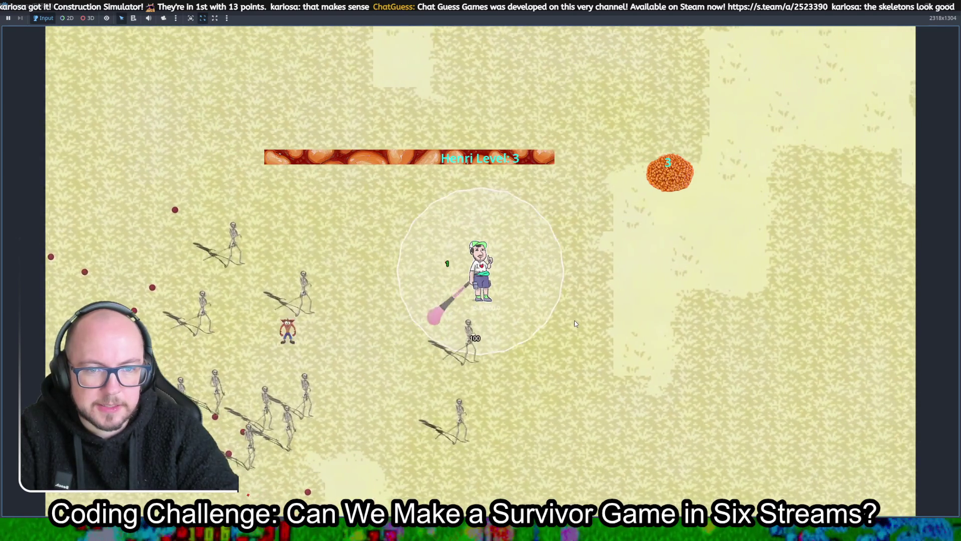
{"action": "key", "text": "d"}
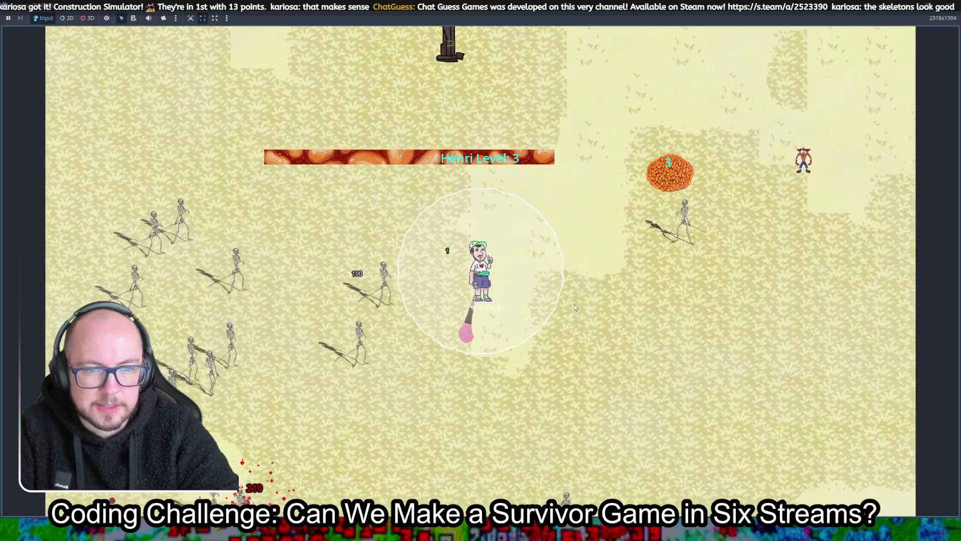
{"action": "key", "text": "d"}
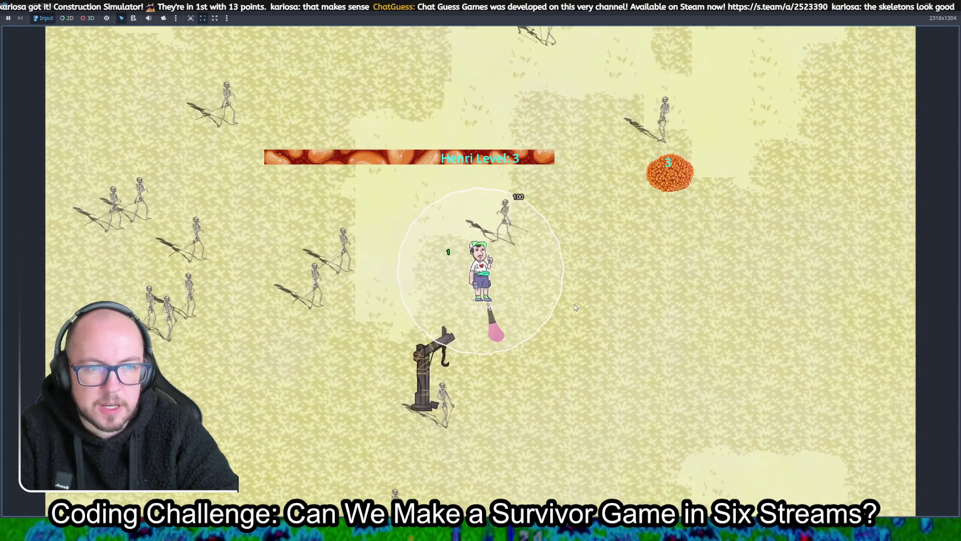
{"action": "key", "text": "d"}
{"action": "key", "text": "s"}
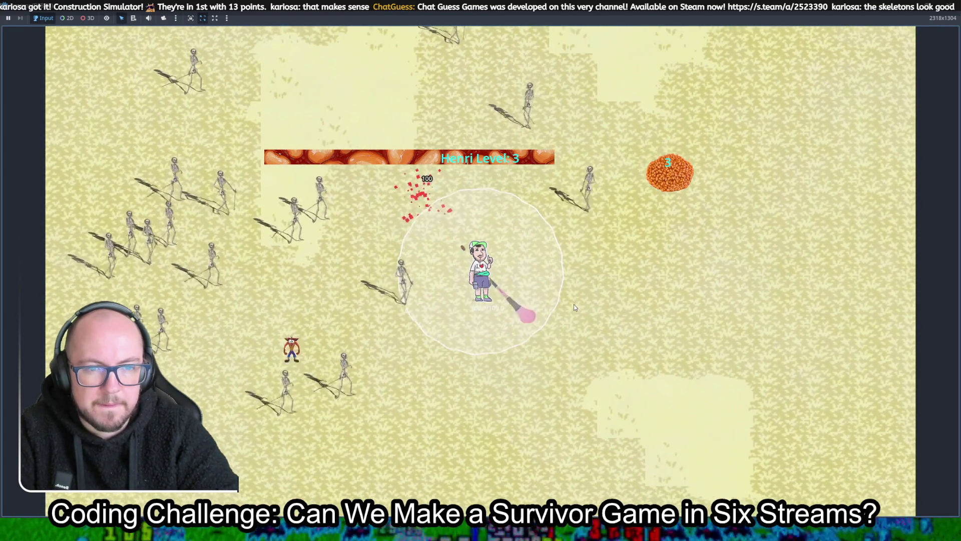
{"action": "key", "text": "d"}
{"action": "key", "text": "w"}
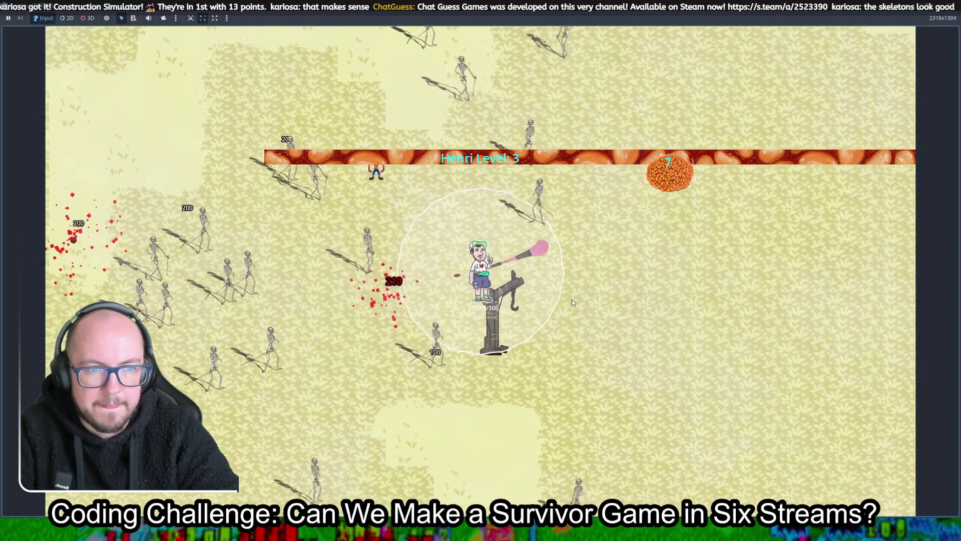
{"action": "left_click", "coordinate": [435, 301]}
Dodge skeletons toward the stone wall and take the first upgrade at level 5.
{"action": "key", "text": "d"}
{"action": "key", "text": "s"}
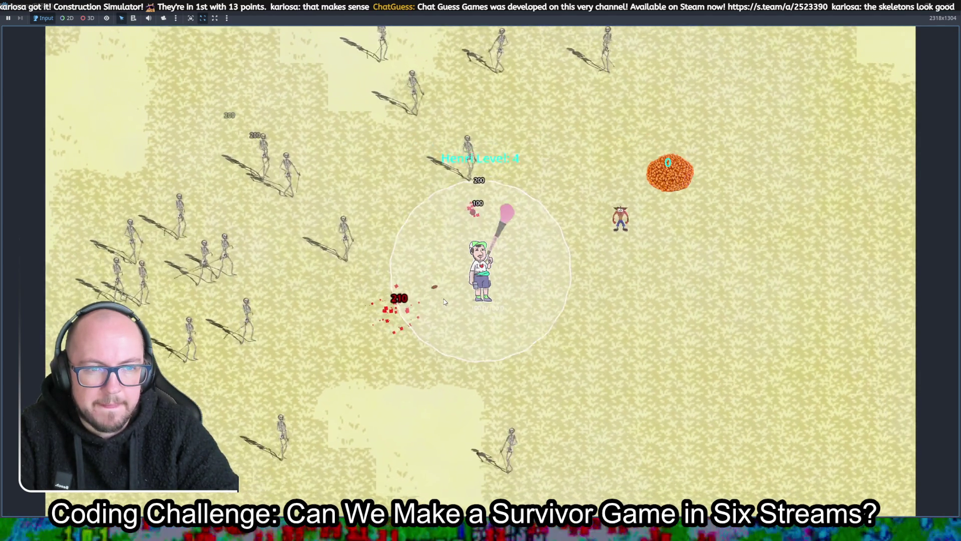
{"action": "key", "text": "d"}
{"action": "key", "text": "s"}
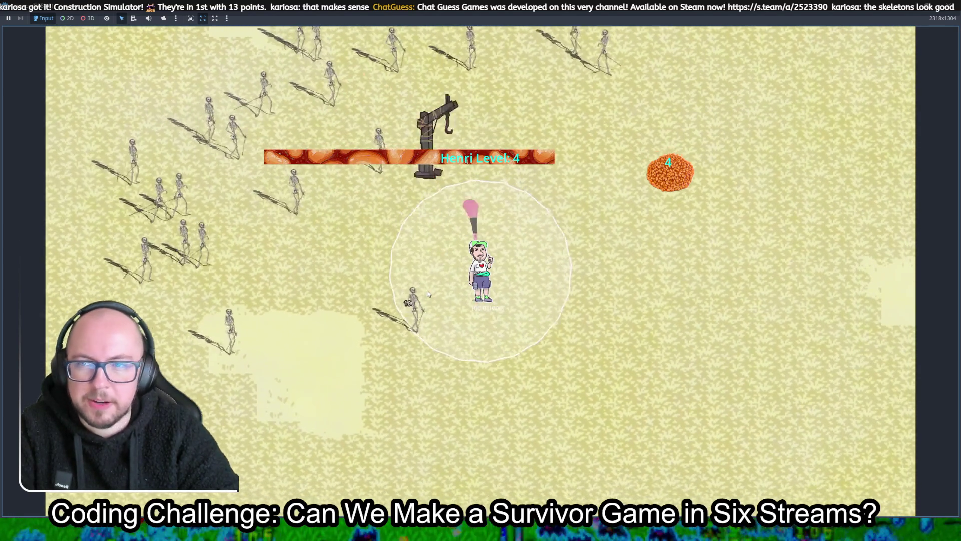
{"action": "key", "text": "w"}
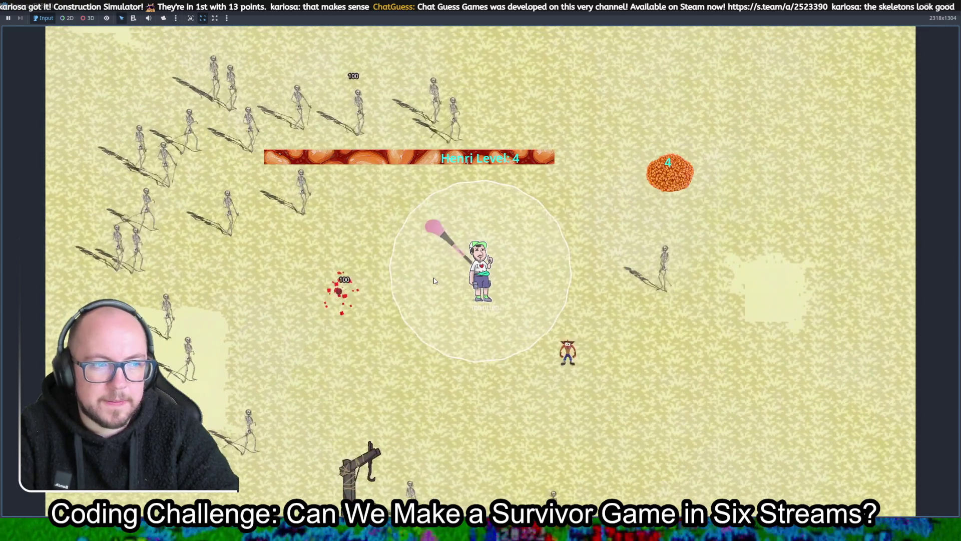
{"action": "key", "text": "d"}
{"action": "key", "text": "s"}
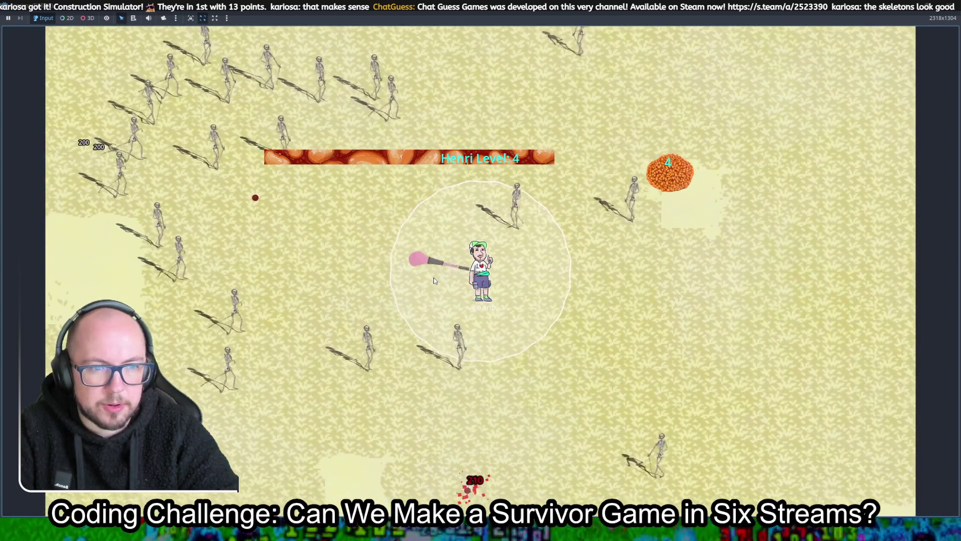
{"action": "key", "text": "d"}
{"action": "key", "text": "w"}
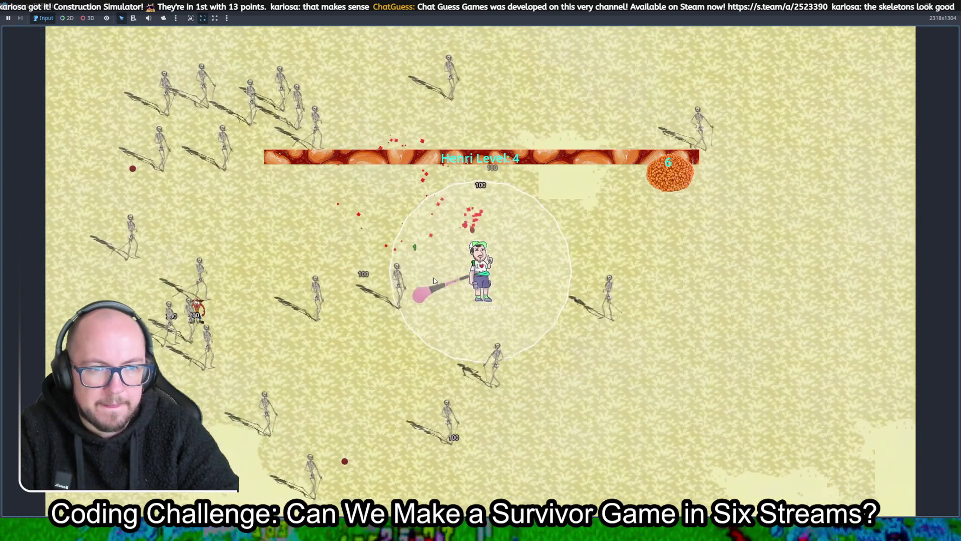
{"action": "key", "text": "w"}
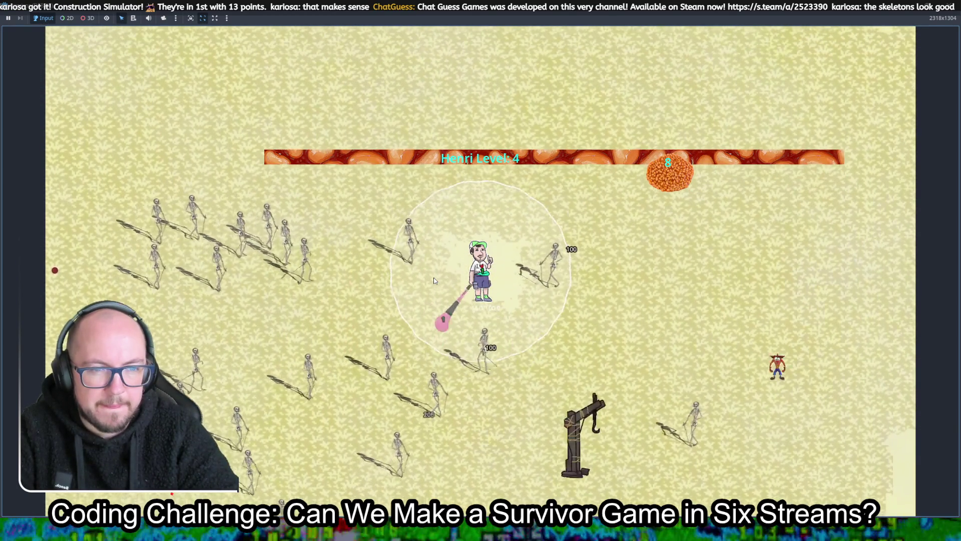
{"action": "key", "text": "d"}
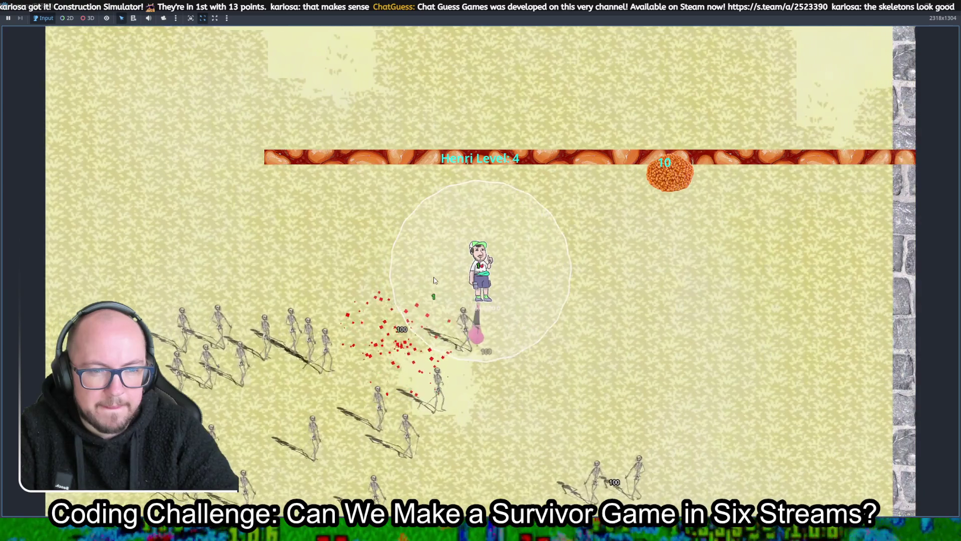
{"action": "left_click", "coordinate": [417, 299]}
Play on until Game Over, close the game, and return to the level scene in 2D.
{"action": "key", "text": "w"}
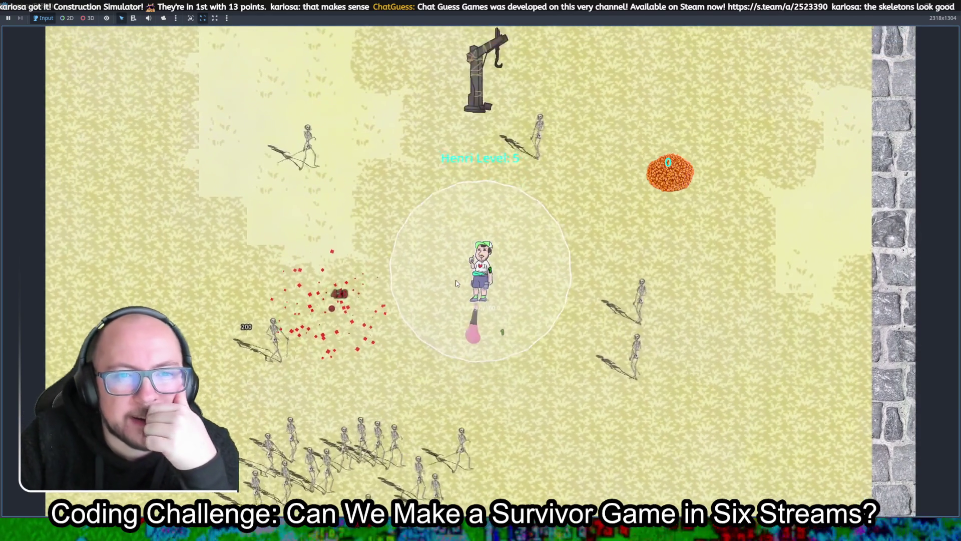
{"action": "key", "text": "a"}
{"action": "key", "text": "w"}
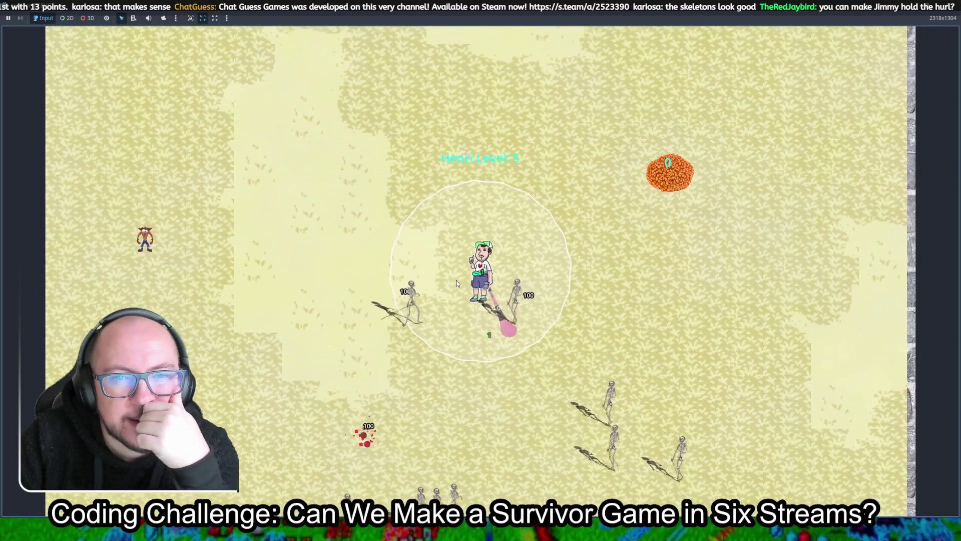
{"action": "key", "text": "a"}
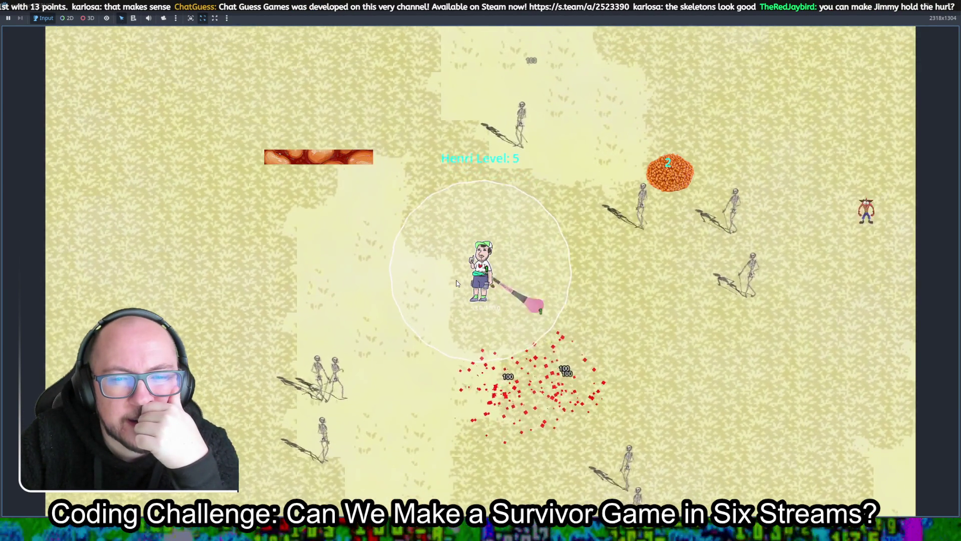
{"action": "key", "text": "a"}
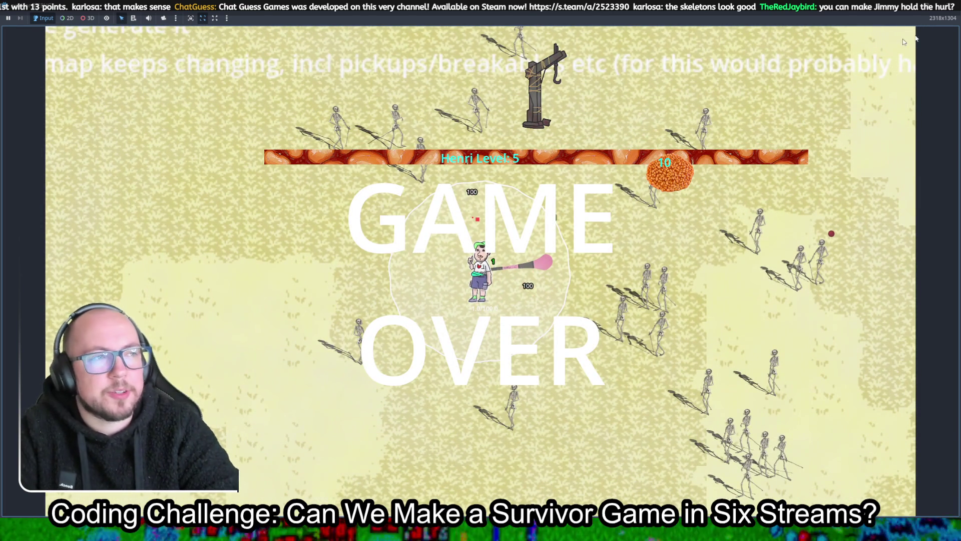
{"action": "left_click", "coordinate": [951, 6]}
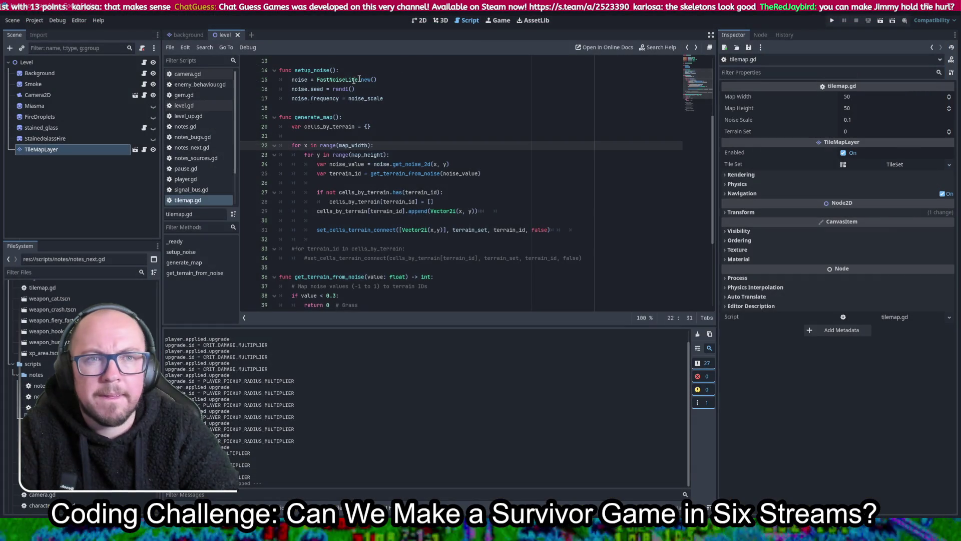
{"action": "left_click", "coordinate": [420, 20]}
{"action": "scroll", "coordinate": [356, 147], "scroll_direction": "up", "scroll_amount": 3}
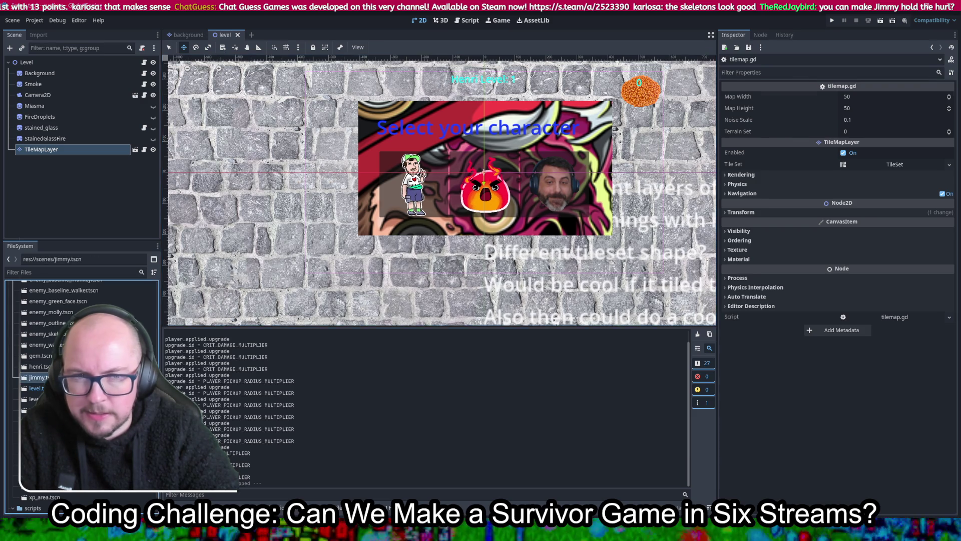
Move Jimmy's Hand to (-22, 31), raise the hurley's Z Index to 3, and relaunch the game.
{"action": "double_click", "coordinate": [429, 180]}
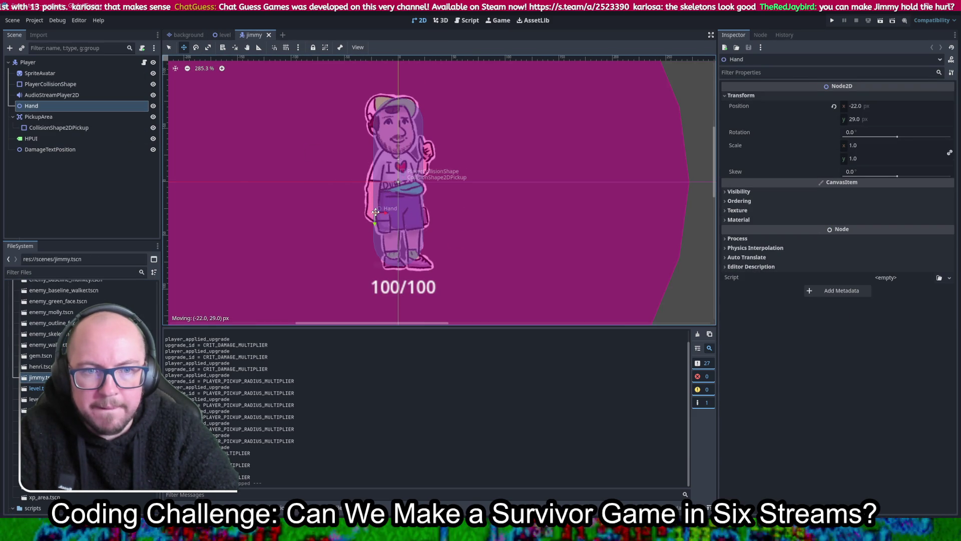
{"action": "left_click_drag", "start_coordinate": [375, 215], "coordinate": [375, 215]}
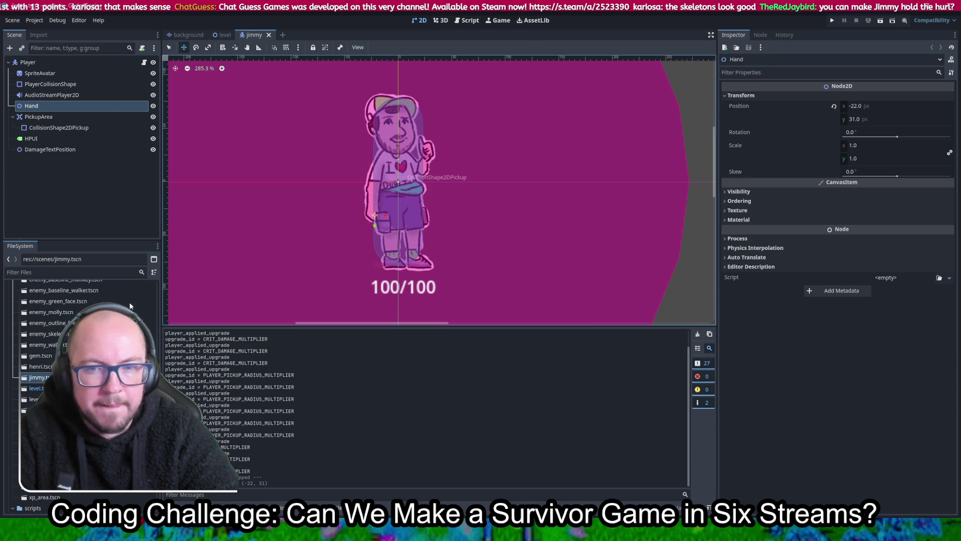
{"action": "double_click", "coordinate": [64, 492]}
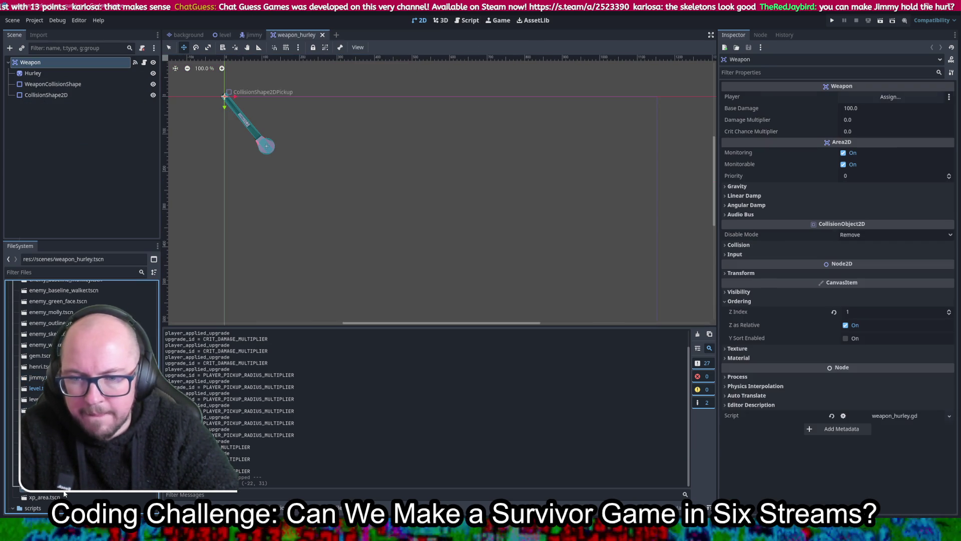
{"action": "left_click", "coordinate": [949, 312]}
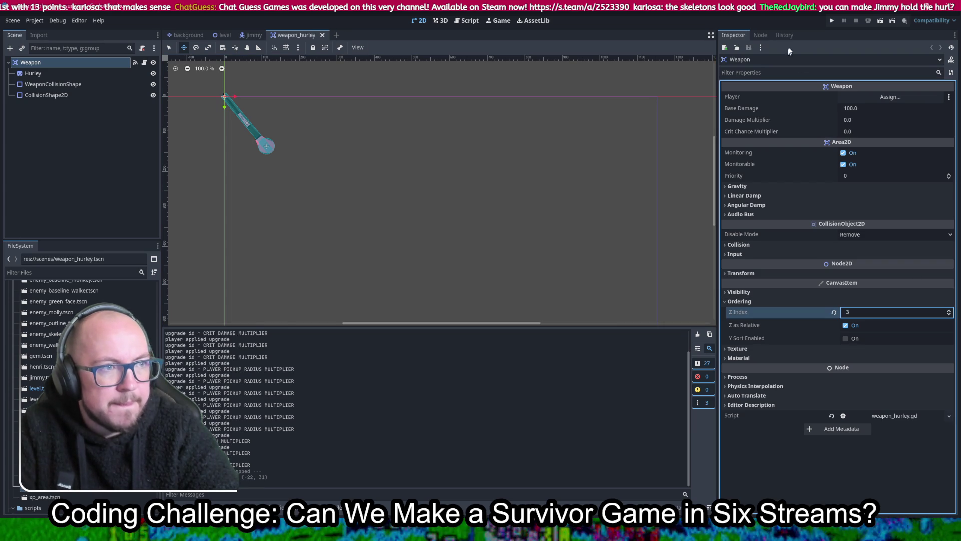
{"action": "left_click", "coordinate": [832, 21]}
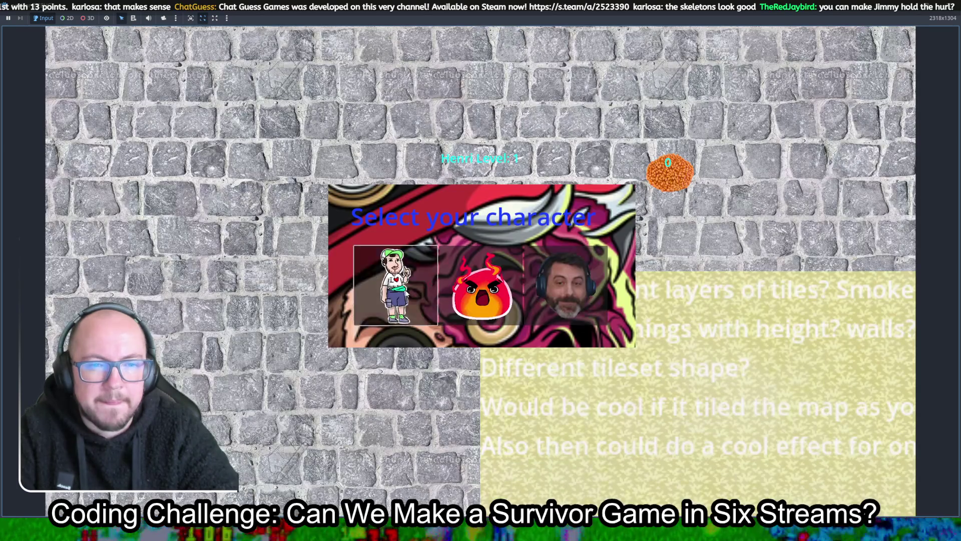
Walk Jimmy down and right through the skeletons and take the first upgrade at level 2.
{"action": "key", "text": "s"}
{"action": "key", "text": "d"}
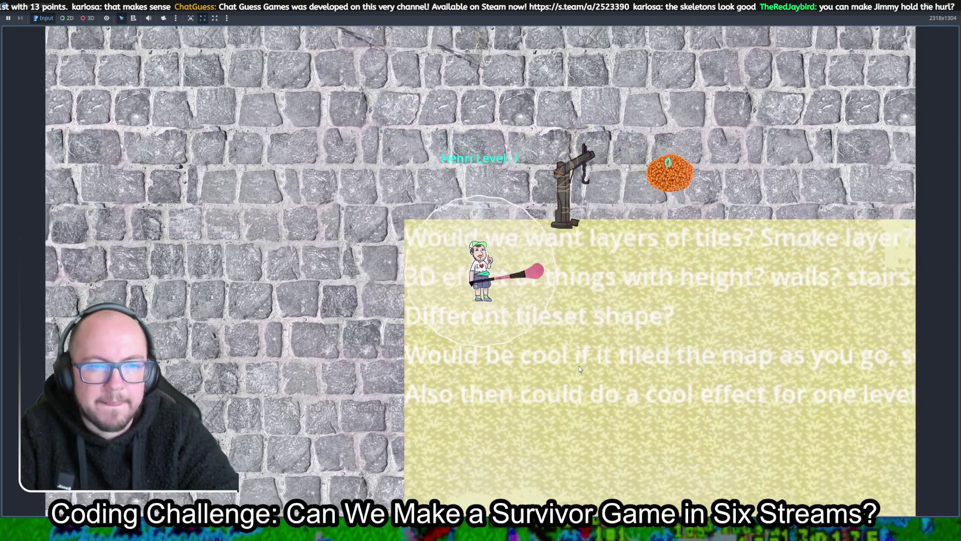
{"action": "key", "text": "s"}
{"action": "key", "text": "d"}
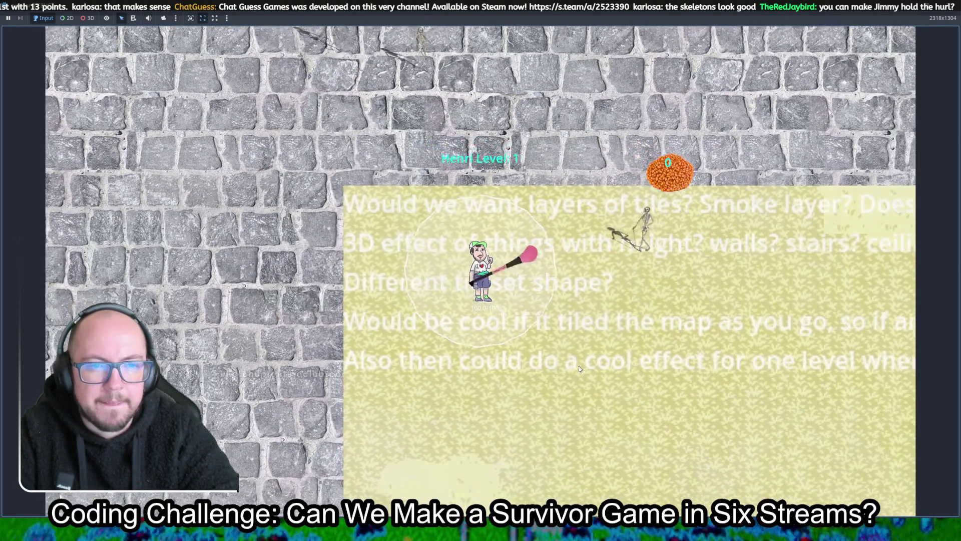
{"action": "key", "text": "s"}
{"action": "key", "text": "a"}
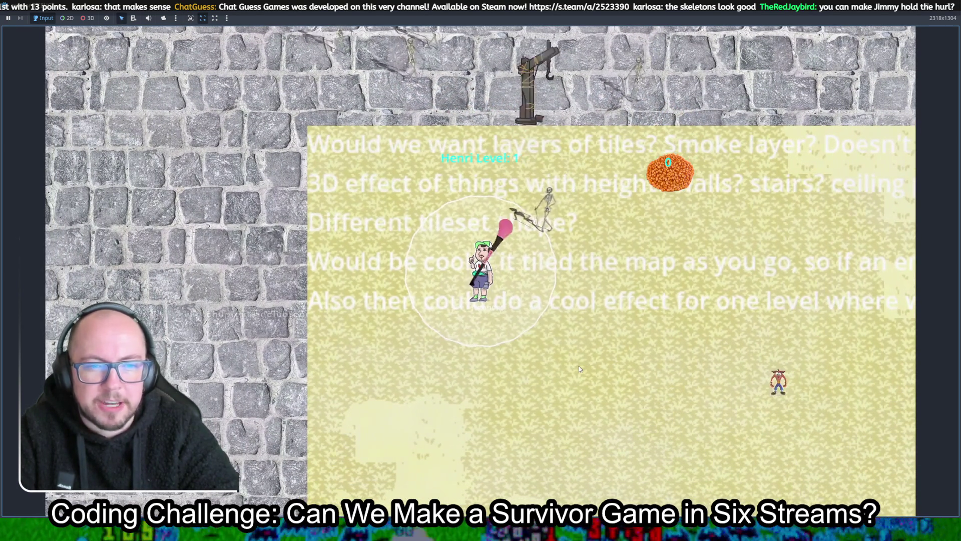
{"action": "key", "text": "a"}
{"action": "key", "text": "s"}
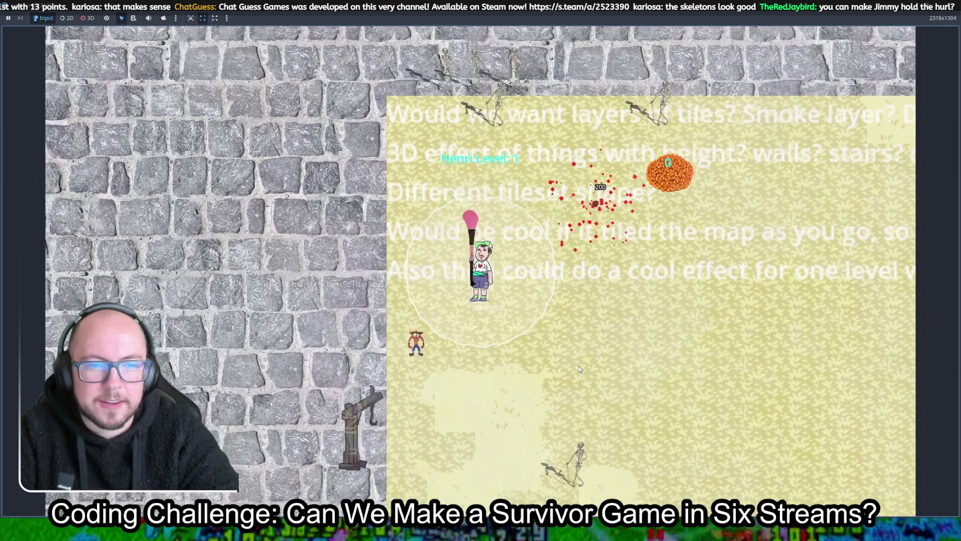
{"action": "key", "text": "d"}
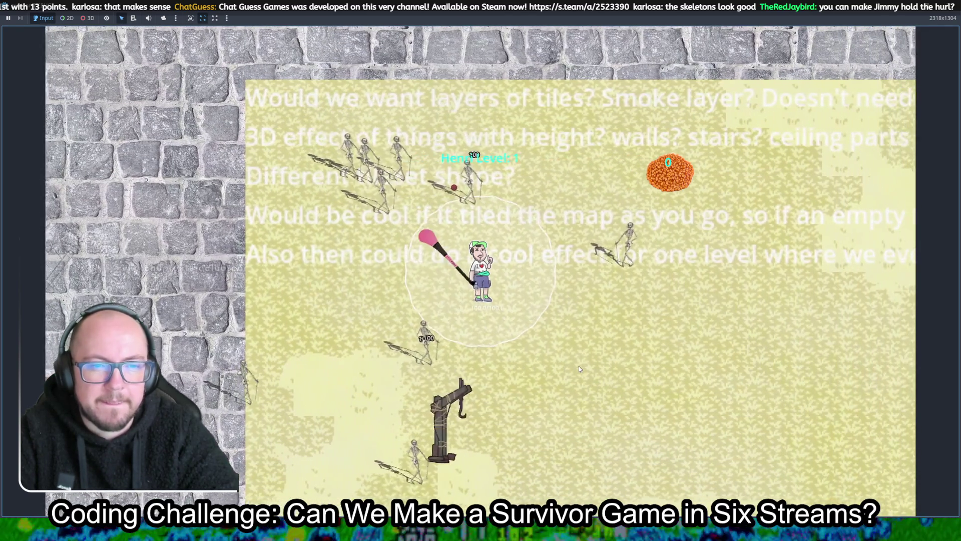
{"action": "key", "text": "d"}
{"action": "key", "text": "s"}
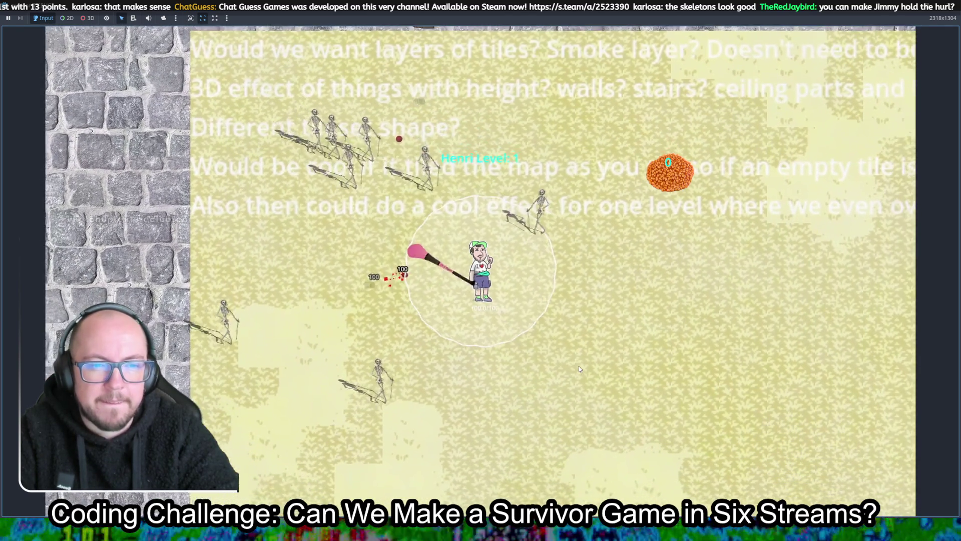
{"action": "key", "text": "d"}
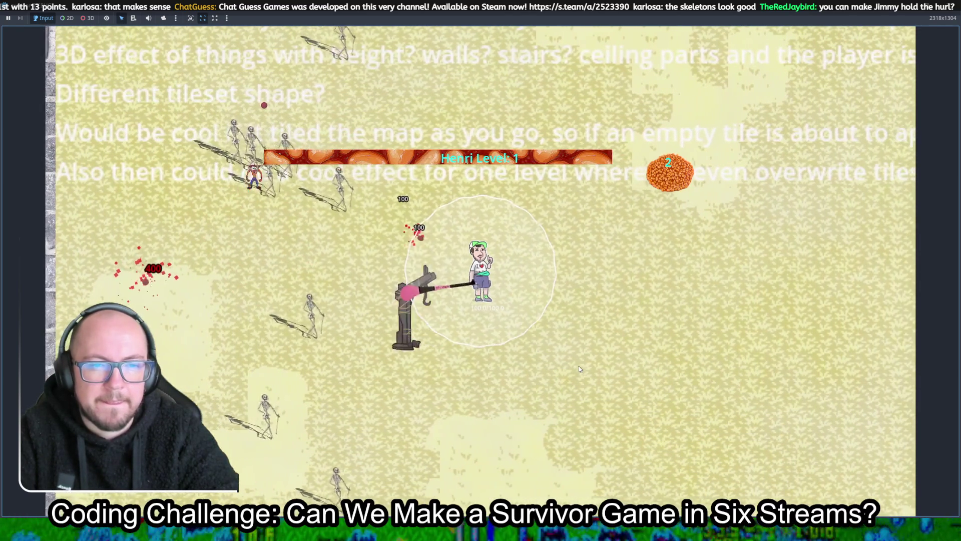
{"action": "key", "text": "d"}
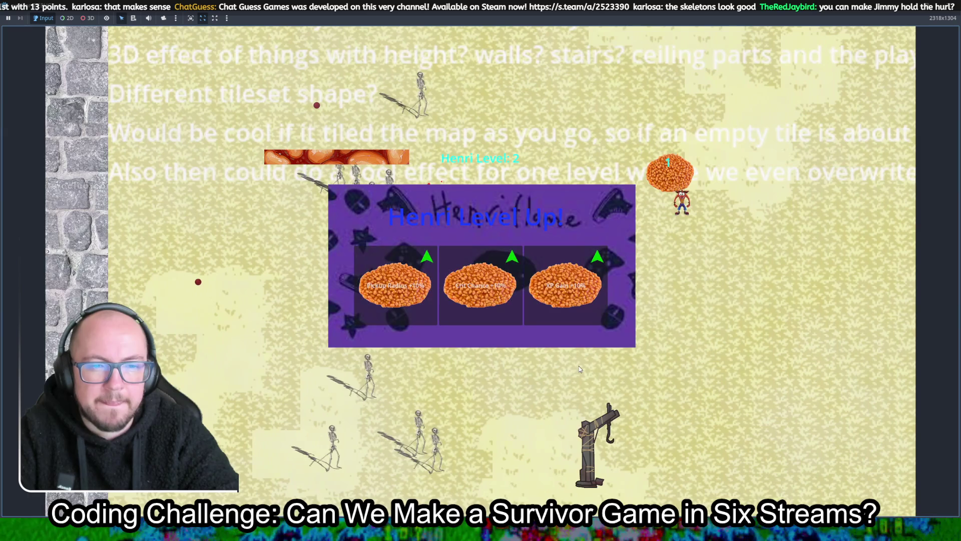
{"action": "left_click", "coordinate": [415, 297]}
Keep moving right past the wall to fill the experience bar, then choose a level-3 upgrade.
{"action": "key", "text": "d"}
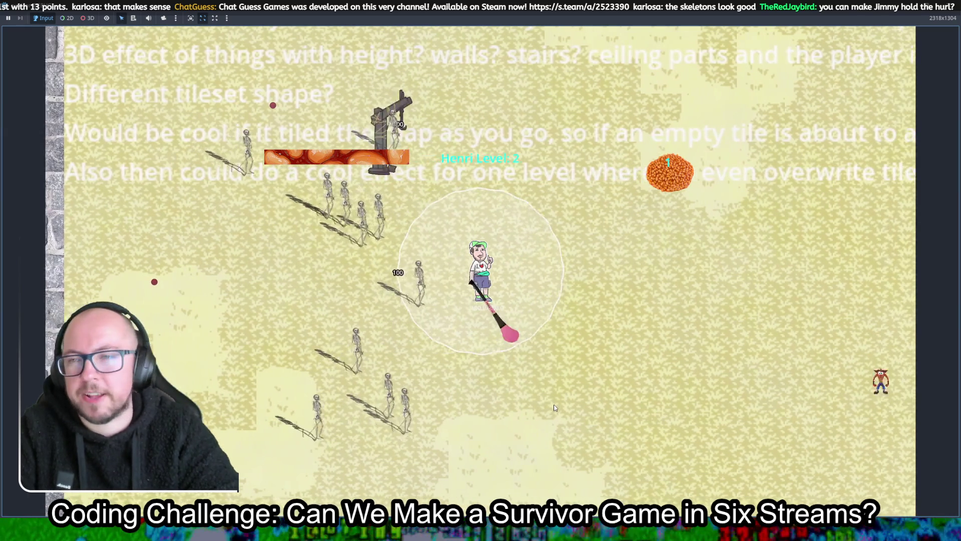
{"action": "key", "text": "d"}
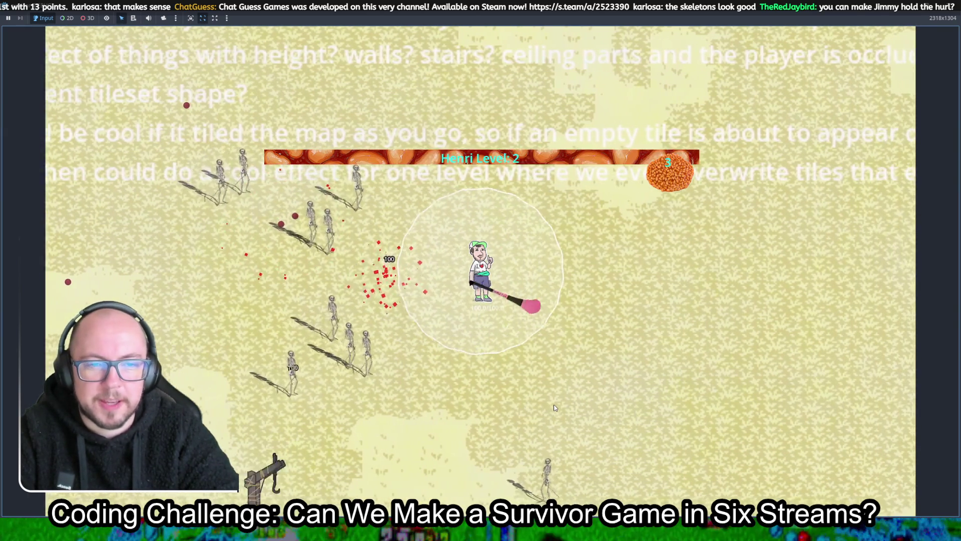
{"action": "key", "text": "w"}
{"action": "key", "text": "d"}
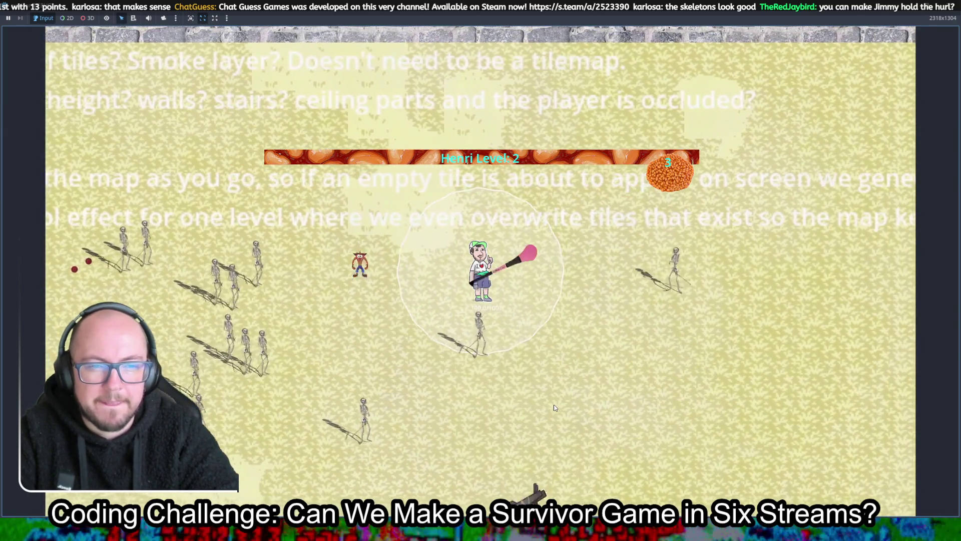
{"action": "key", "text": "d"}
{"action": "key", "text": "s"}
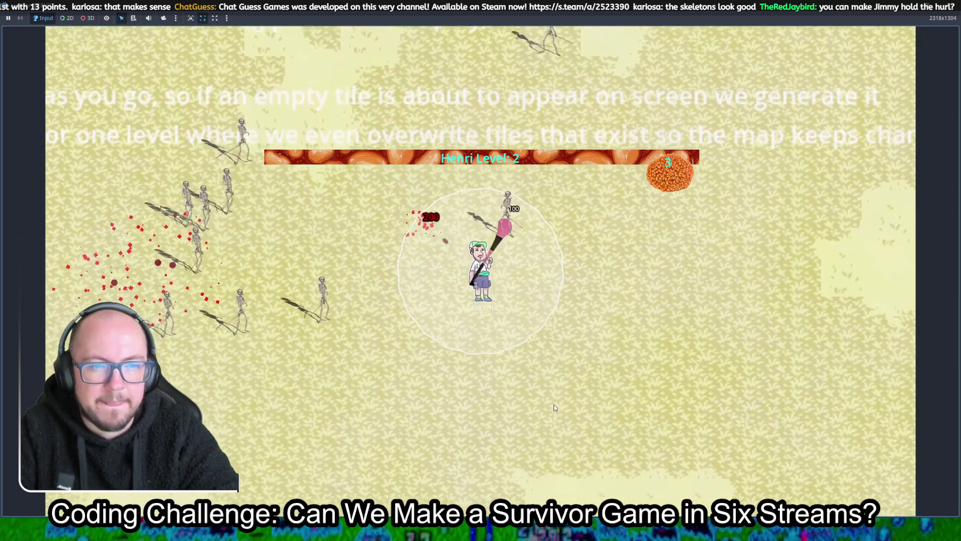
{"action": "key", "text": "d"}
{"action": "key", "text": "s"}
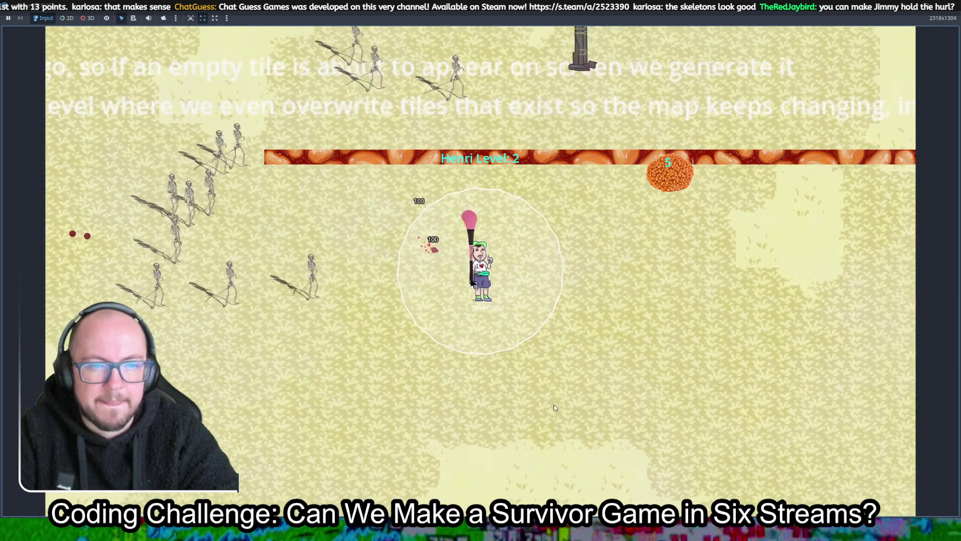
{"action": "key", "text": "d"}
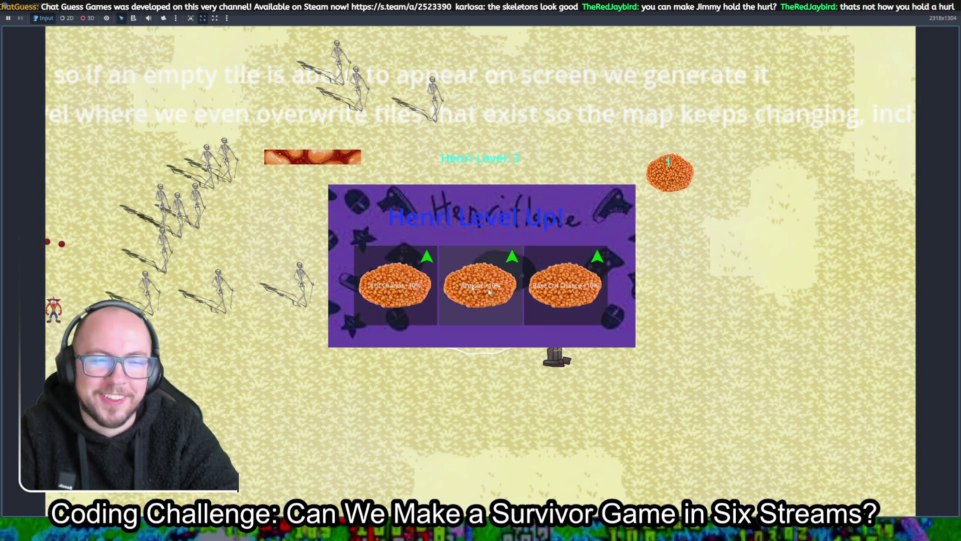
{"action": "left_click", "coordinate": [406, 317]}
Head up-right then down-right collecting experience, and pick the damage upgrade.
{"action": "key", "text": "d"}
{"action": "key", "text": "w"}
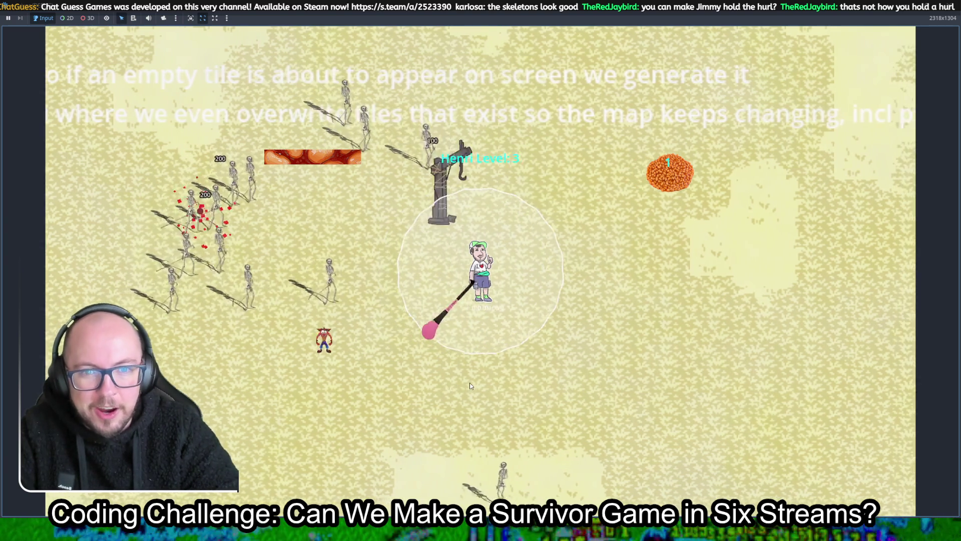
{"action": "key", "text": "d"}
{"action": "key", "text": "w"}
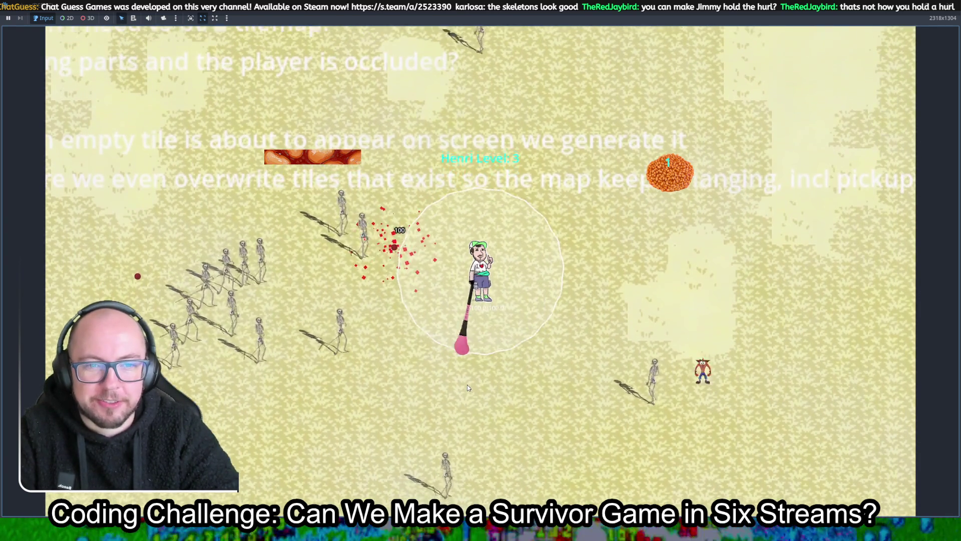
{"action": "key", "text": "d"}
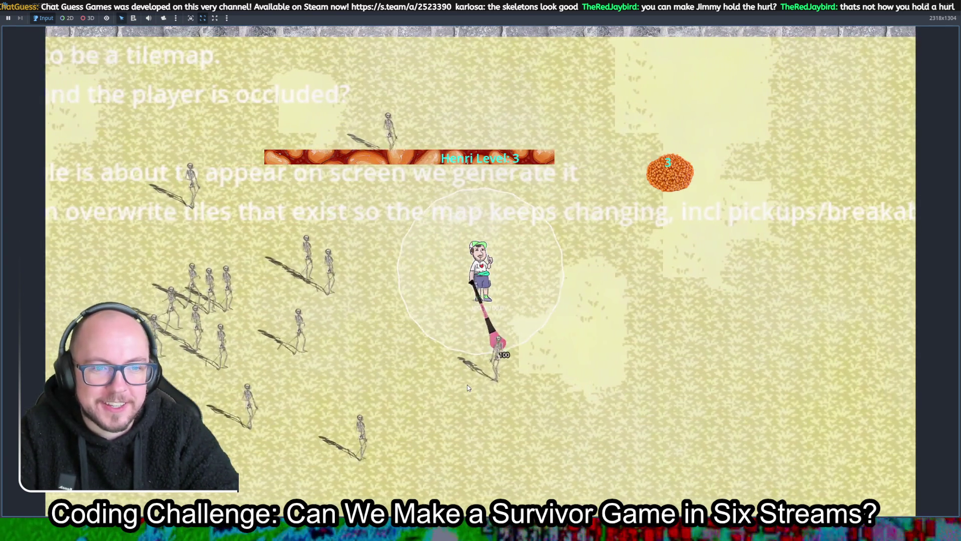
{"action": "key", "text": "s"}
{"action": "key", "text": "s"}
{"action": "key", "text": "d"}
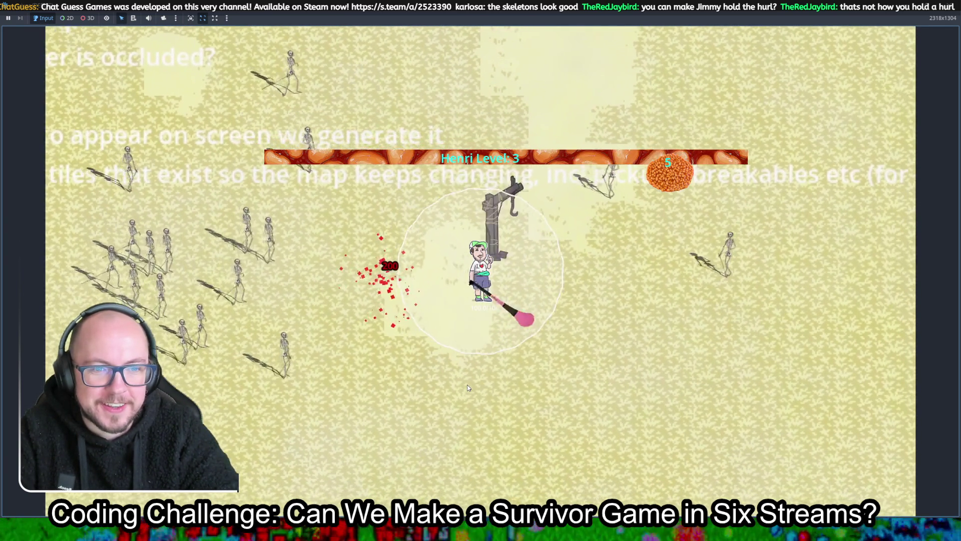
{"action": "key", "text": "d"}
{"action": "key", "text": "s"}
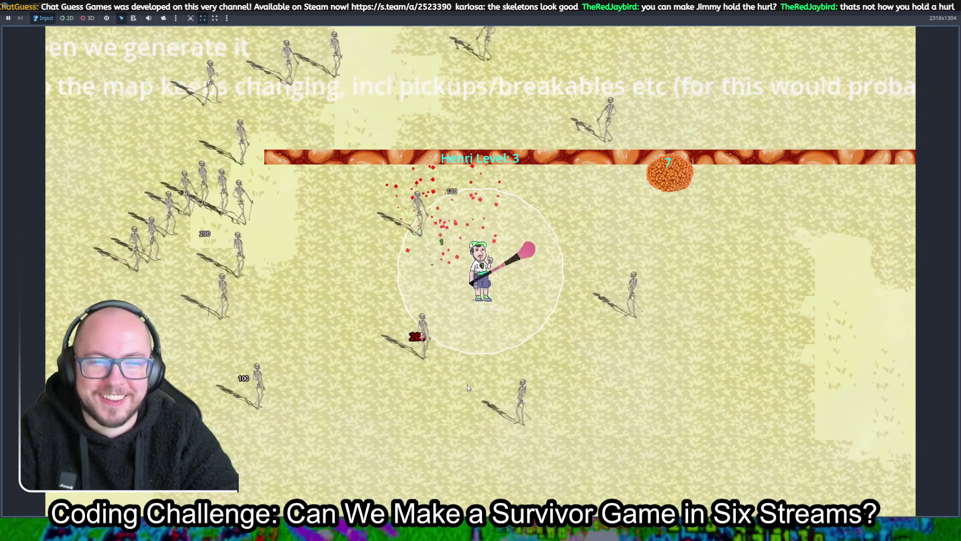
{"action": "key", "text": "d"}
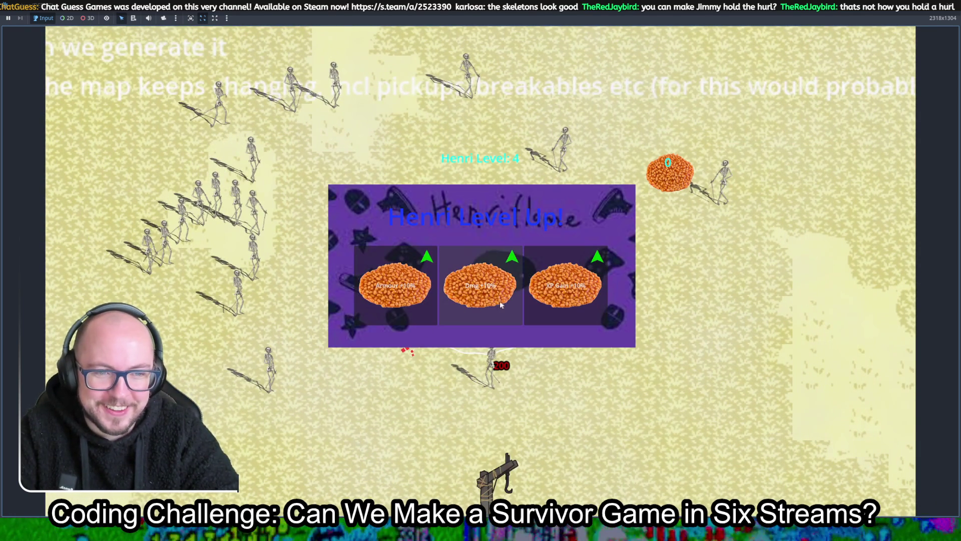
{"action": "left_click", "coordinate": [506, 299]}
Smash a breakable, hit skeletons while moving right, and choose an upgrade at level 5.
{"action": "key", "text": "s"}
{"action": "key", "text": "d"}
{"action": "key", "text": "s"}
{"action": "key", "text": "d"}
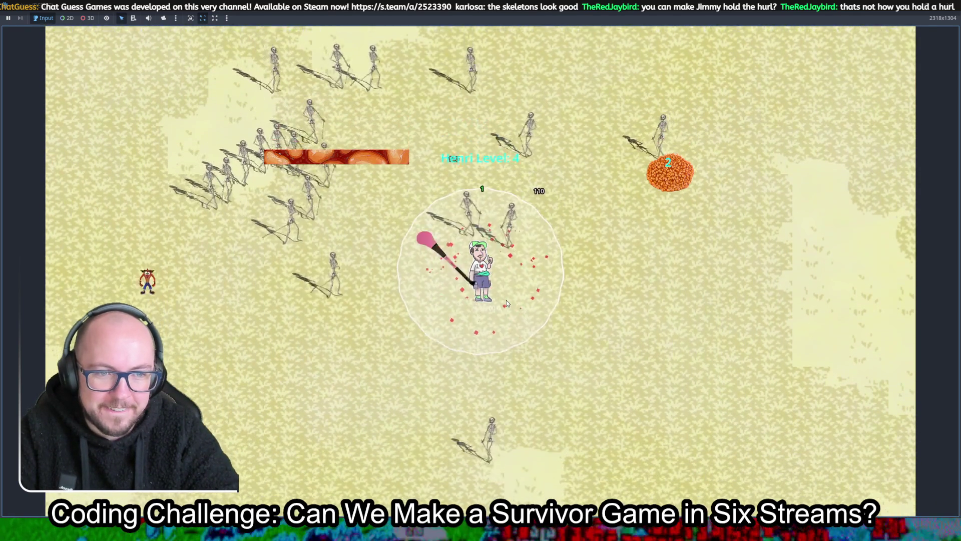
{"action": "key", "text": "d"}
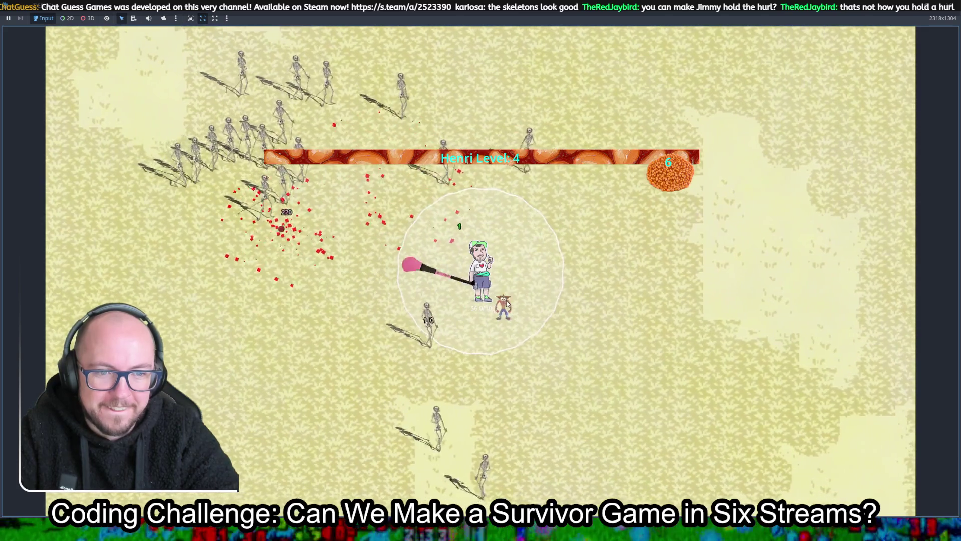
{"action": "key", "text": "d"}
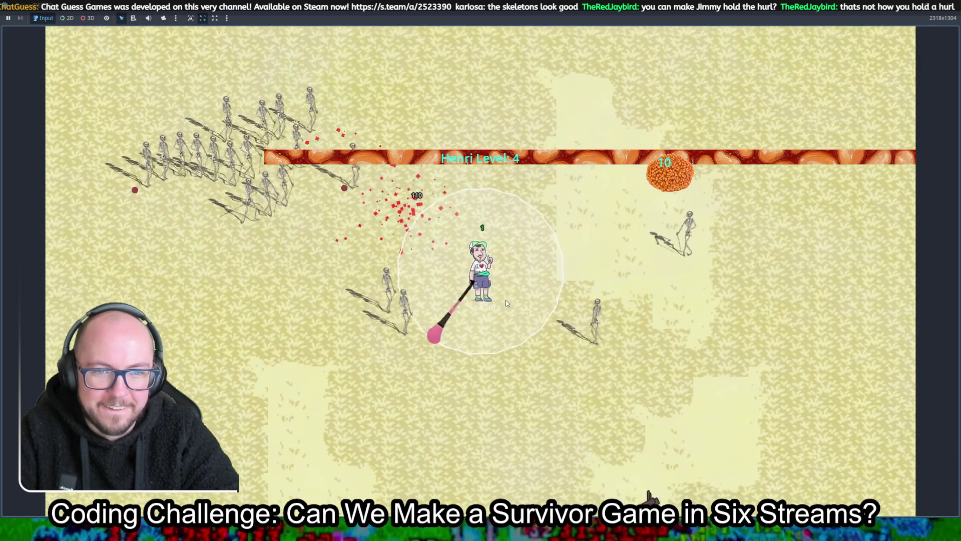
{"action": "key", "text": "s"}
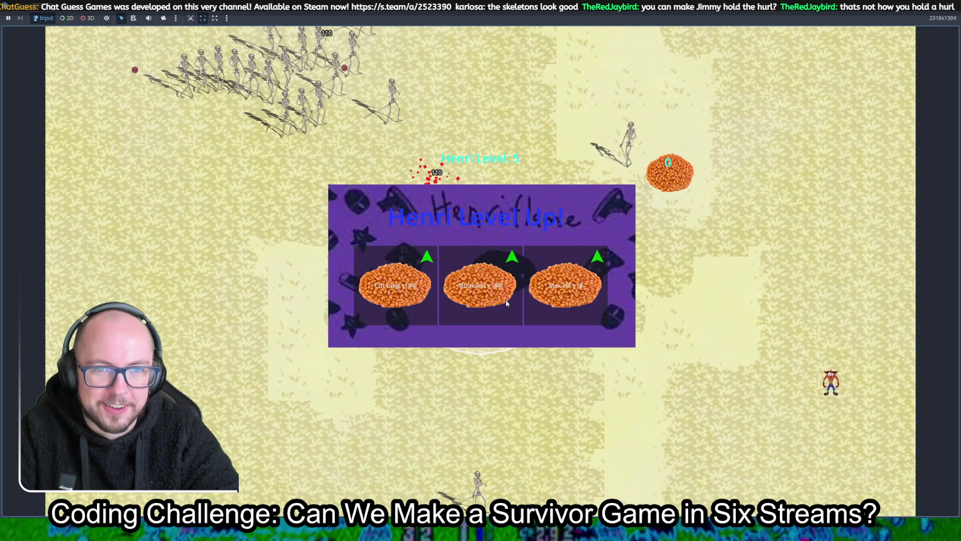
{"action": "left_click", "coordinate": [385, 307]}
Walk into the skeleton horde until Game Over, then stop the game with F8.
{"action": "key", "text": "d"}
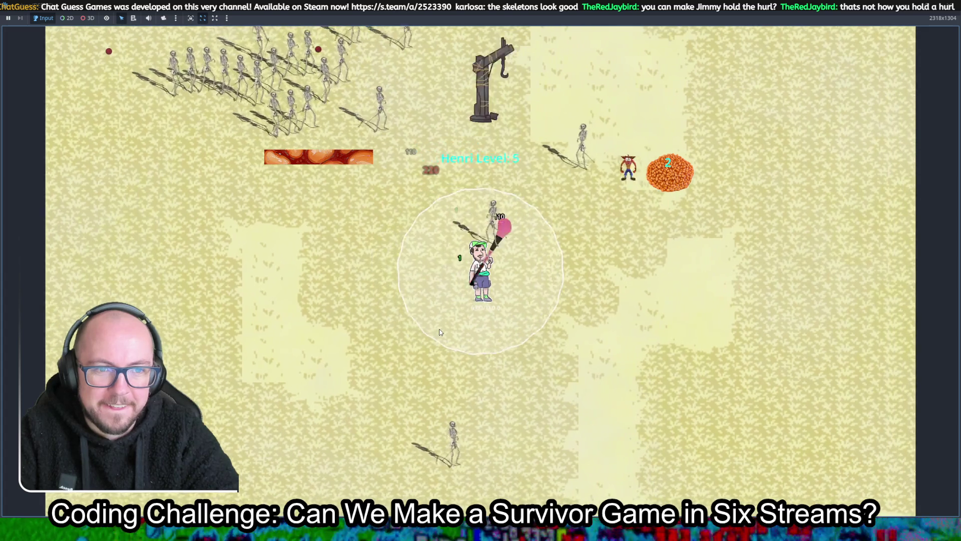
{"action": "key", "text": "w"}
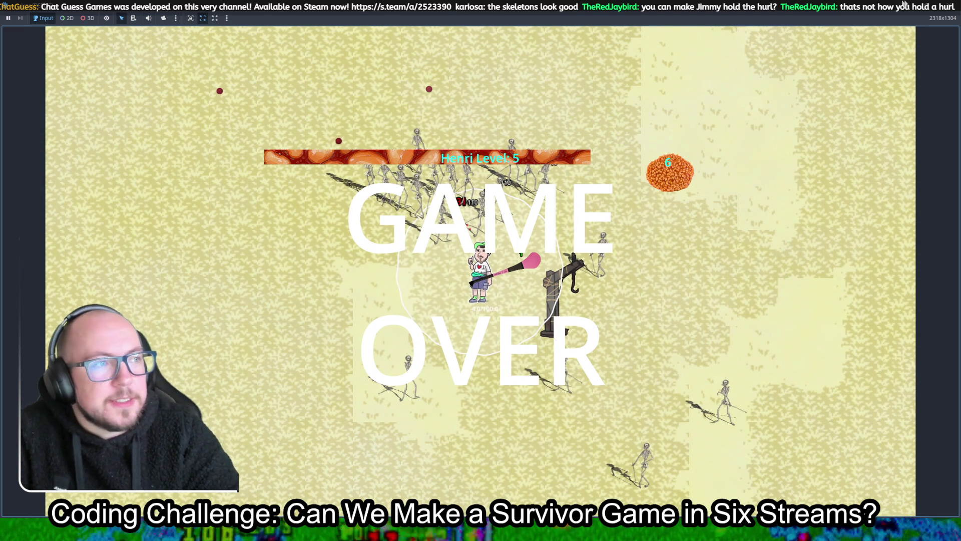
{"action": "key", "text": "F8"}
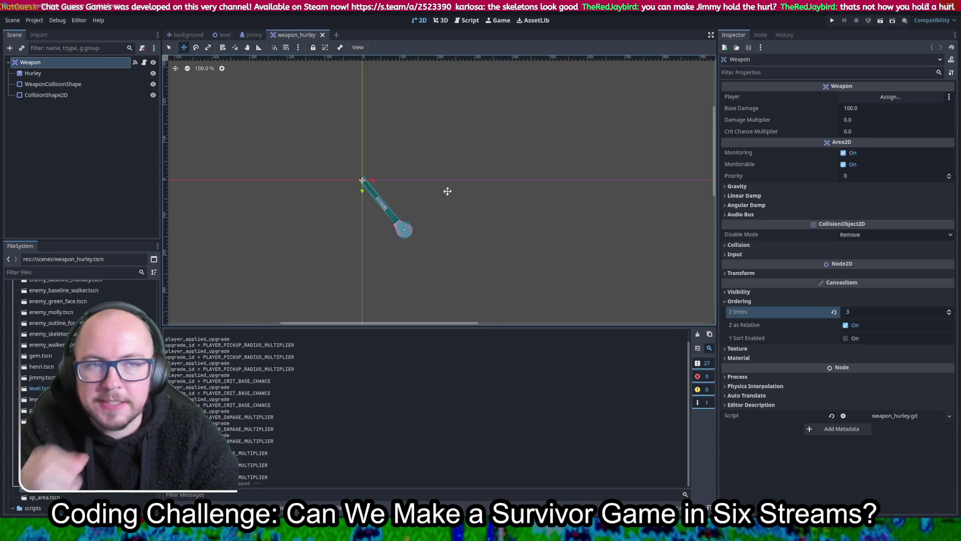
Add '#Sassy skeleton as a playable character?' after line 2 of notes.gd, then open the background scene.
{"action": "left_click", "coordinate": [468, 21]}
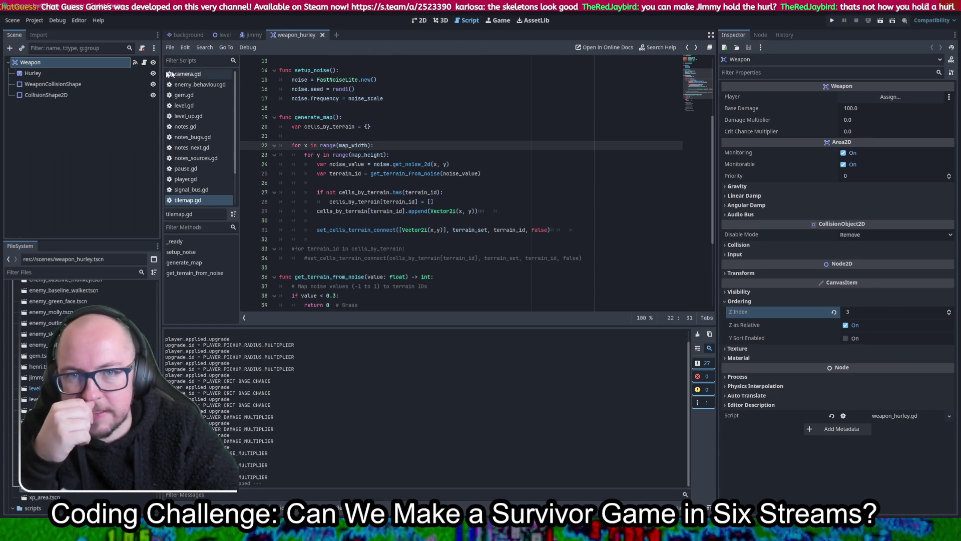
{"action": "left_click", "coordinate": [210, 130]}
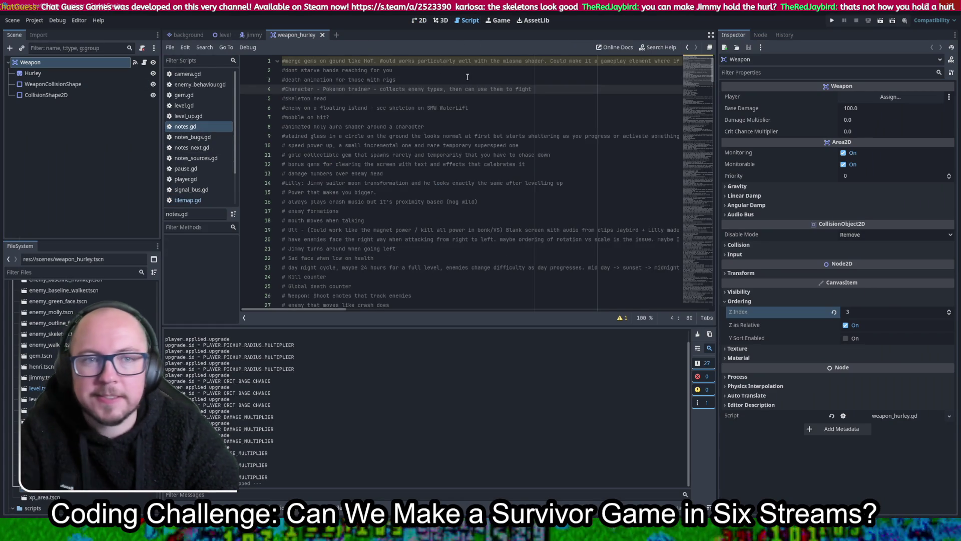
{"action": "key", "text": "Return"}
{"action": "type", "text": "#Sassy skeleton as a playable character"}
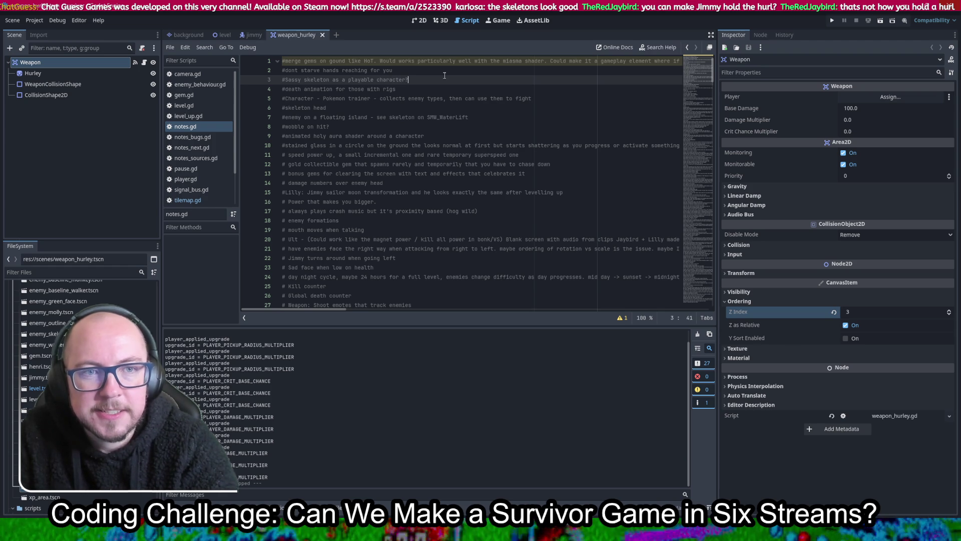
{"action": "left_click", "coordinate": [419, 21]}
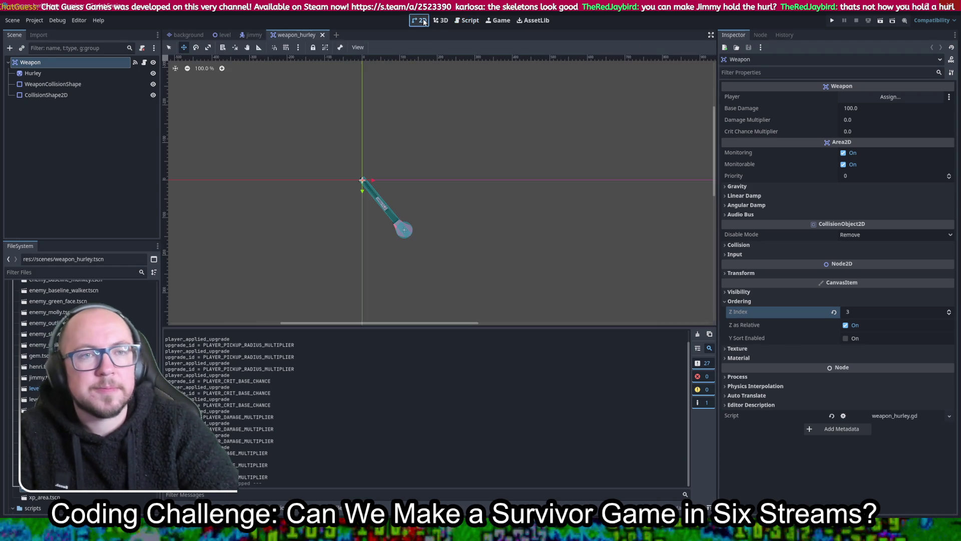
{"action": "left_click", "coordinate": [469, 20]}
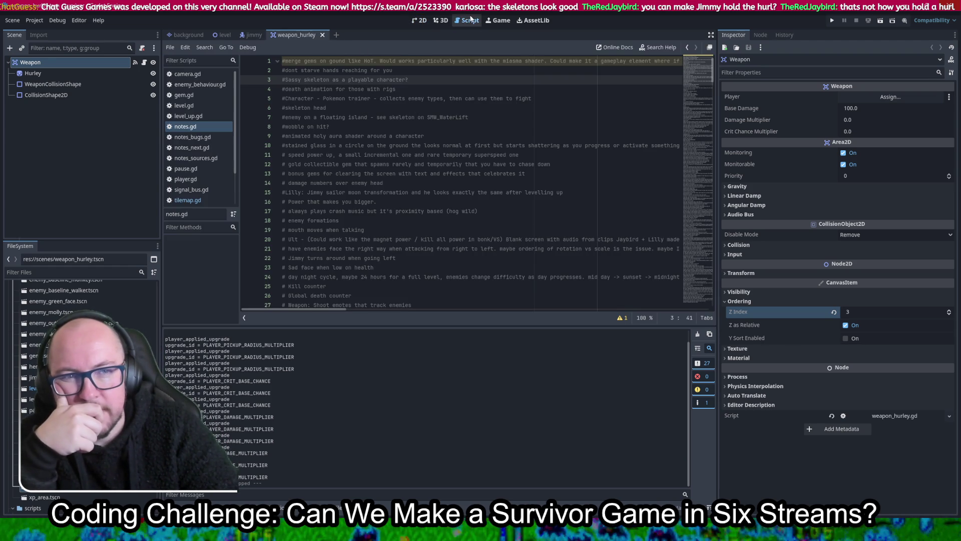
{"action": "left_click", "coordinate": [179, 36]}
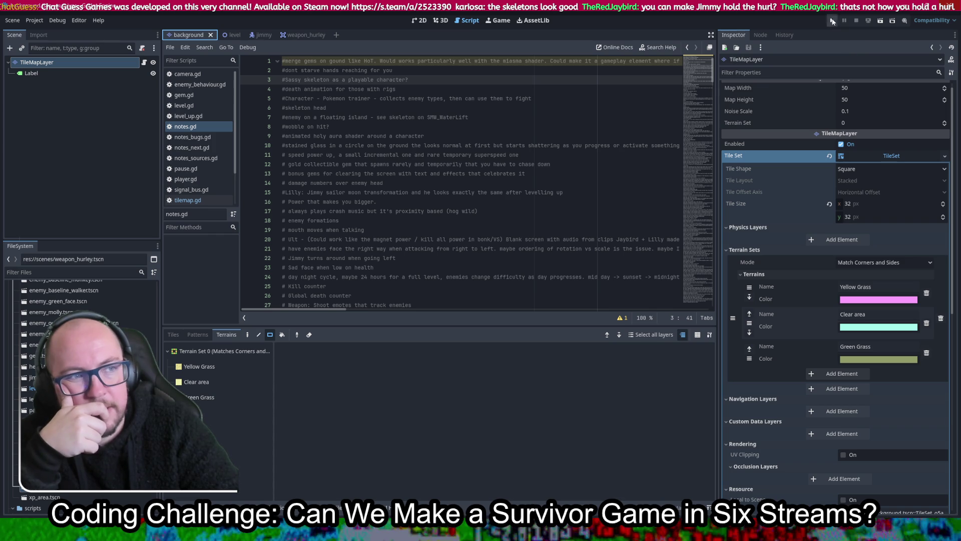
Run the project, pick the green-capped character, and walk down-right among the skeletons.
{"action": "left_click", "coordinate": [832, 21]}
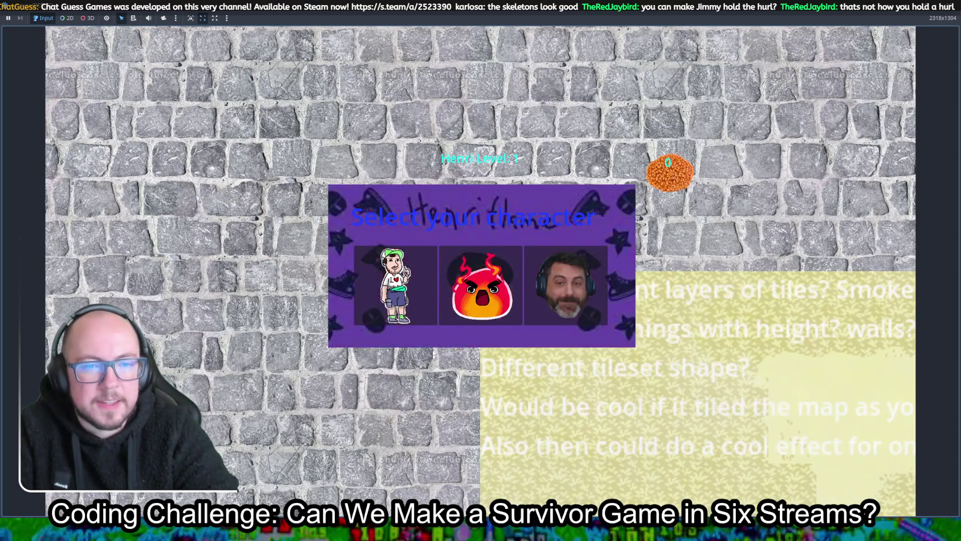
{"action": "left_click", "coordinate": [395, 285]}
{"action": "key", "text": "d+s"}
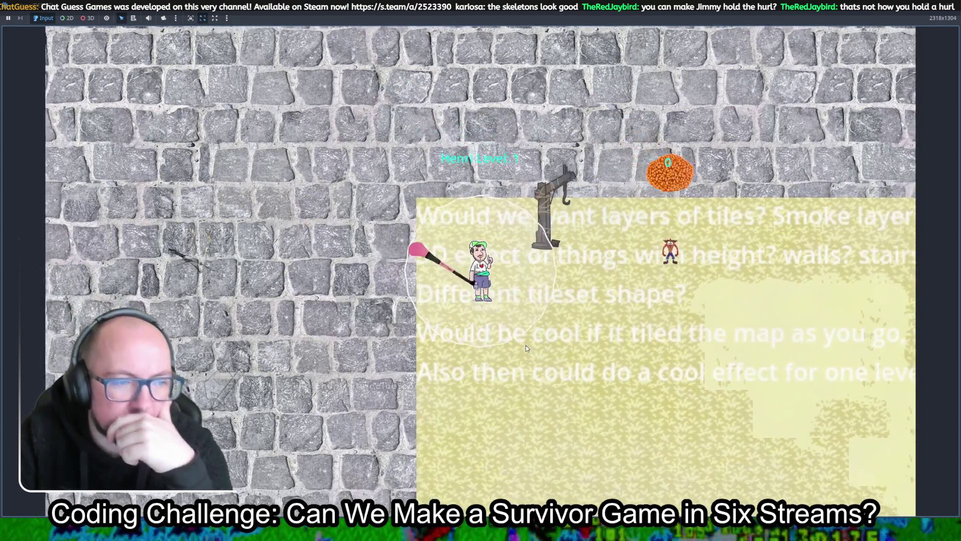
{"action": "key", "text": "d"}
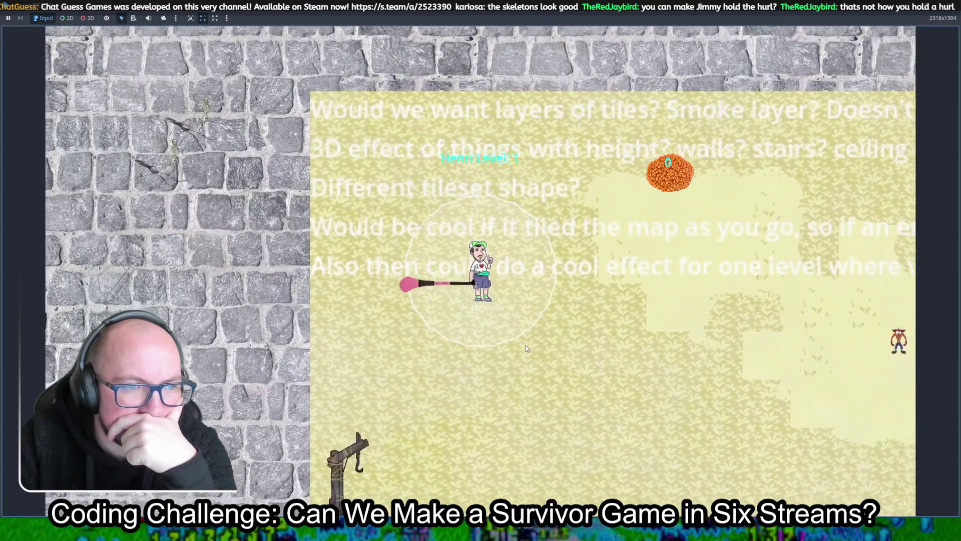
{"action": "key", "text": "d+s"}
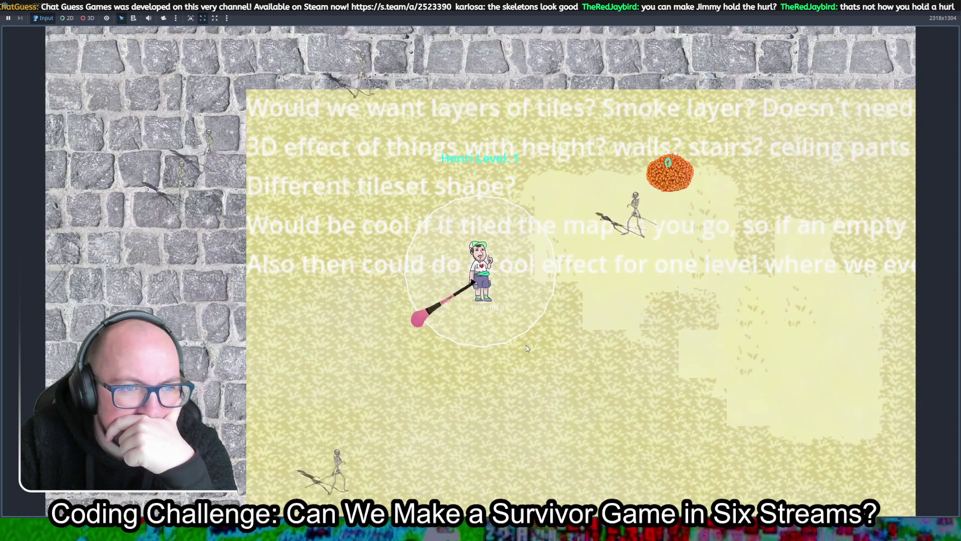
{"action": "key", "text": "d+s"}
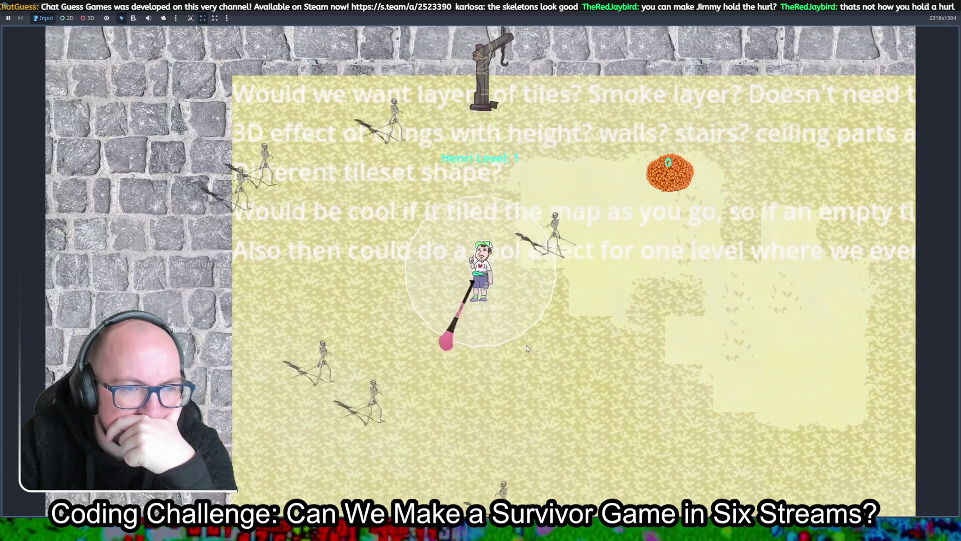
Walk around collecting experience and take the Armour upgrade at level 2.
{"action": "key", "text": "d"}
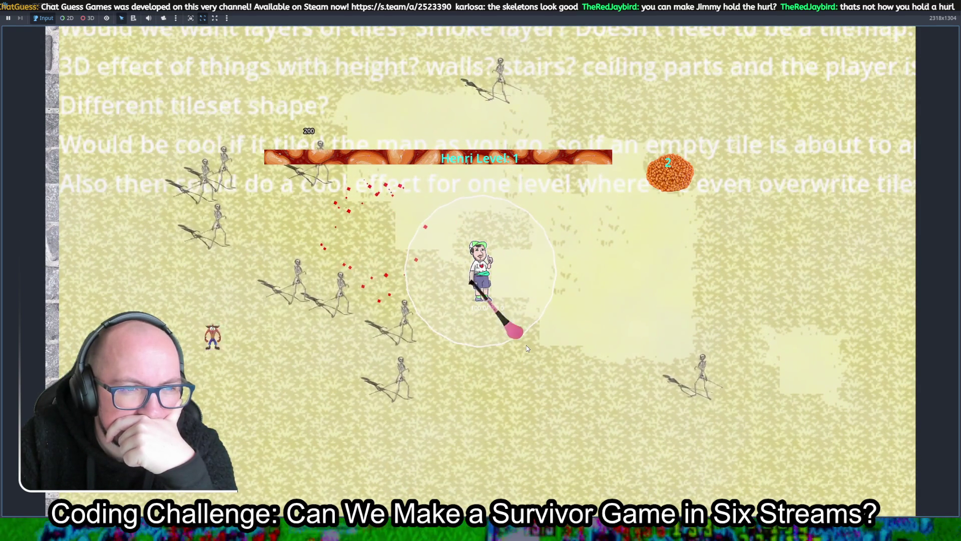
{"action": "key", "text": "d"}
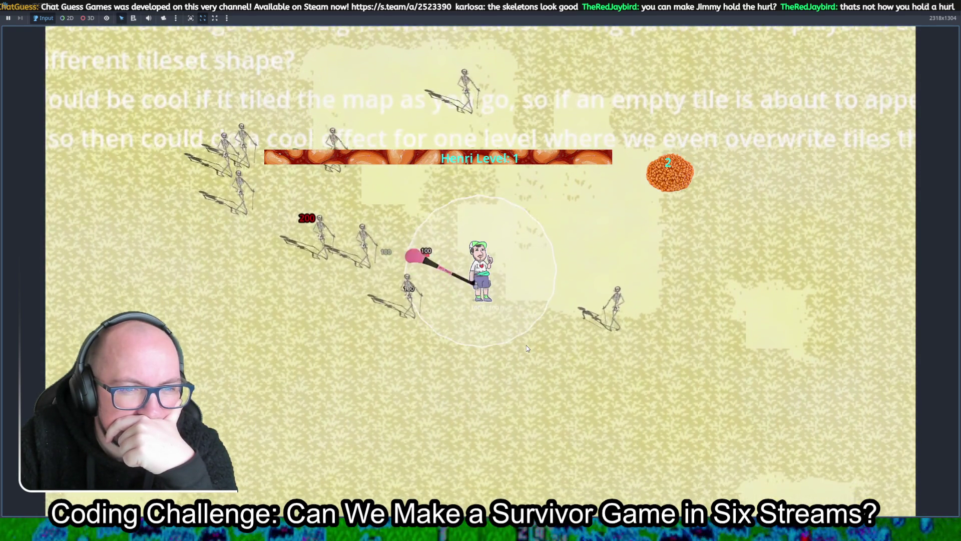
{"action": "key", "text": "s"}
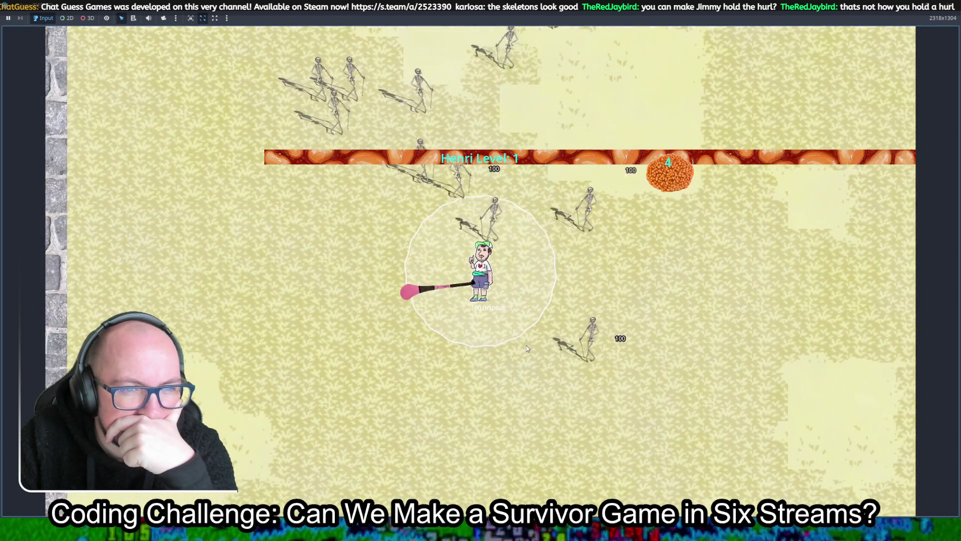
{"action": "key", "text": "a"}
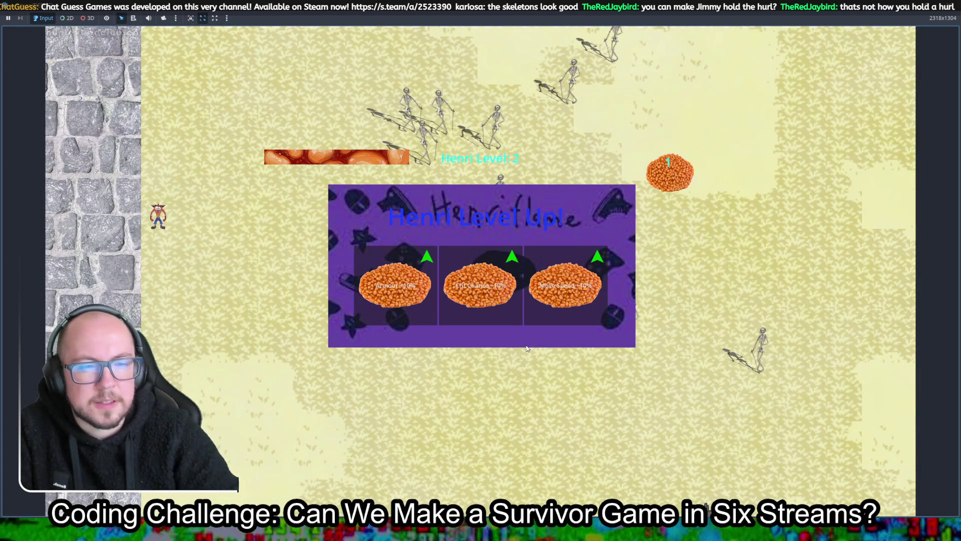
{"action": "left_click", "coordinate": [396, 315]}
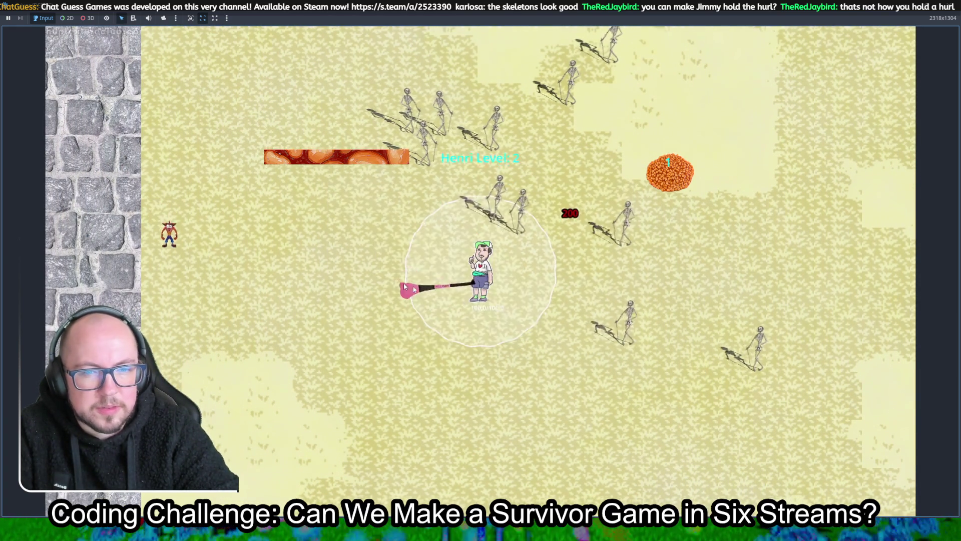
Fight through the skeleton field away from the wall and take the Force upgrade at level 3.
{"action": "key", "text": "w"}
{"action": "key", "text": "a"}
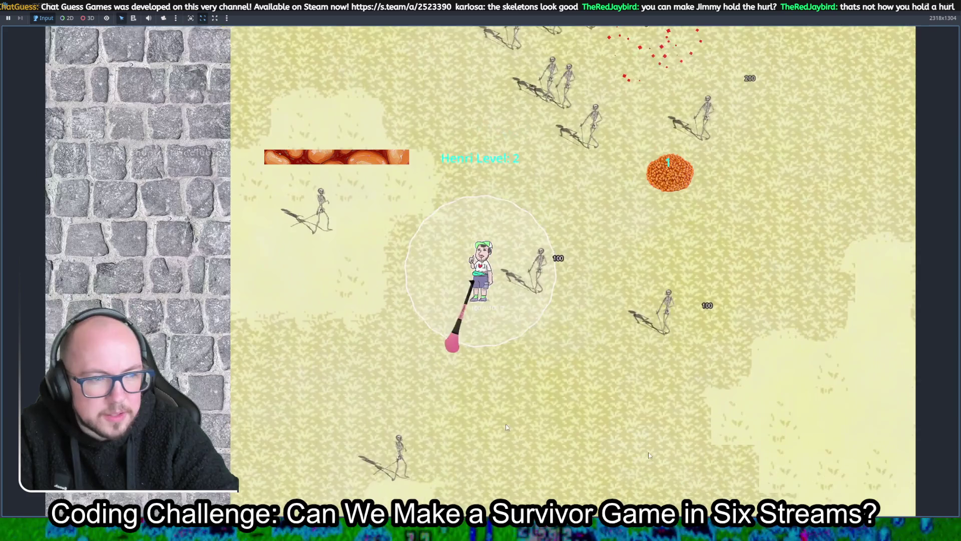
{"action": "key", "text": "d"}
{"action": "key", "text": "d"}
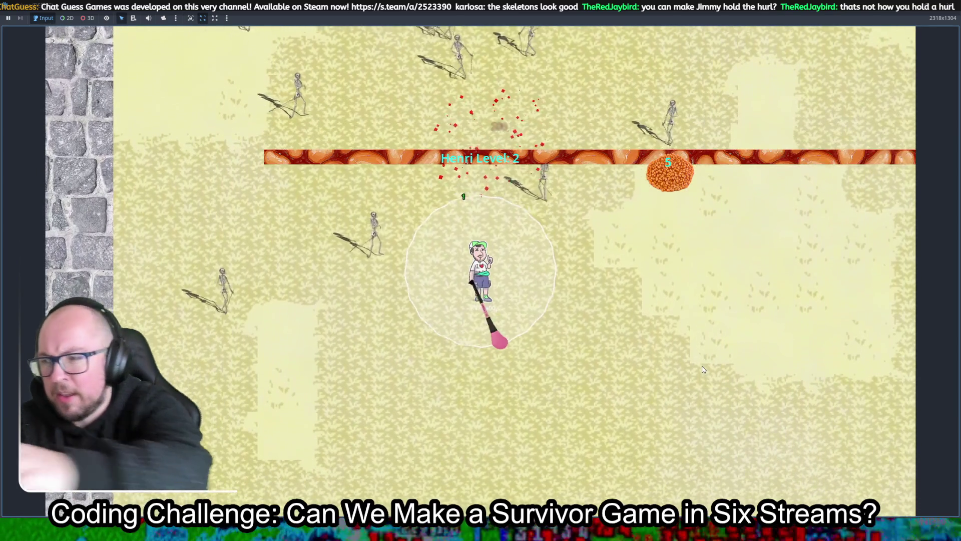
{"action": "key", "text": "w"}
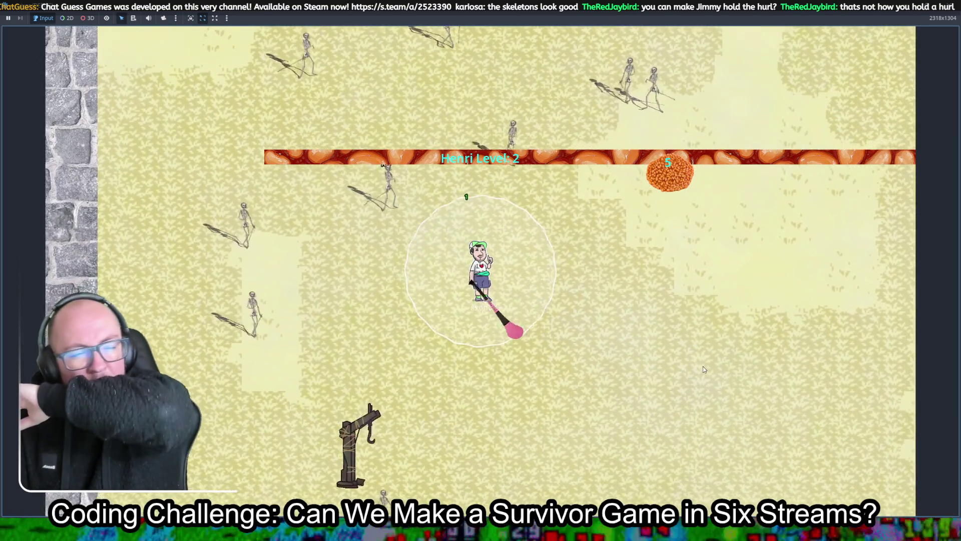
{"action": "key", "text": "d"}
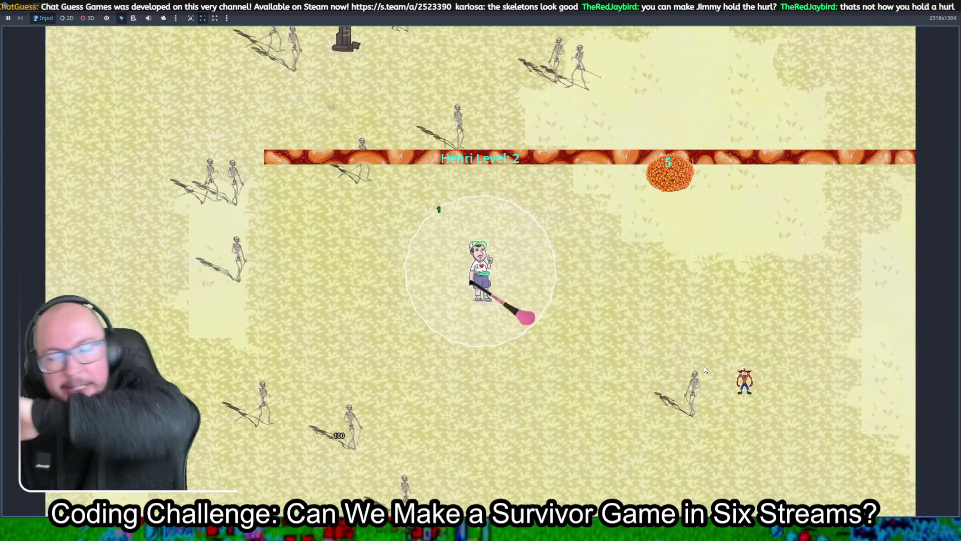
{"action": "key", "text": "w"}
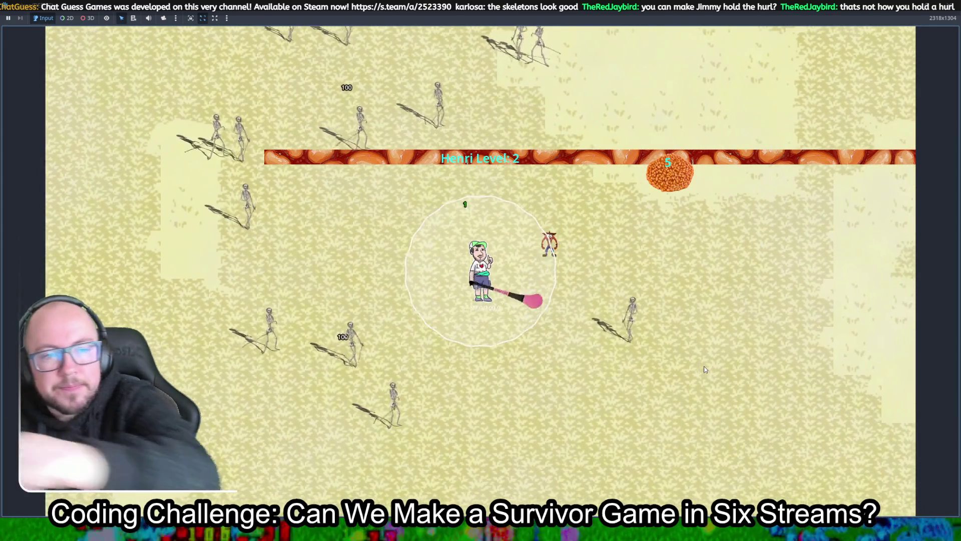
{"action": "key", "text": "a"}
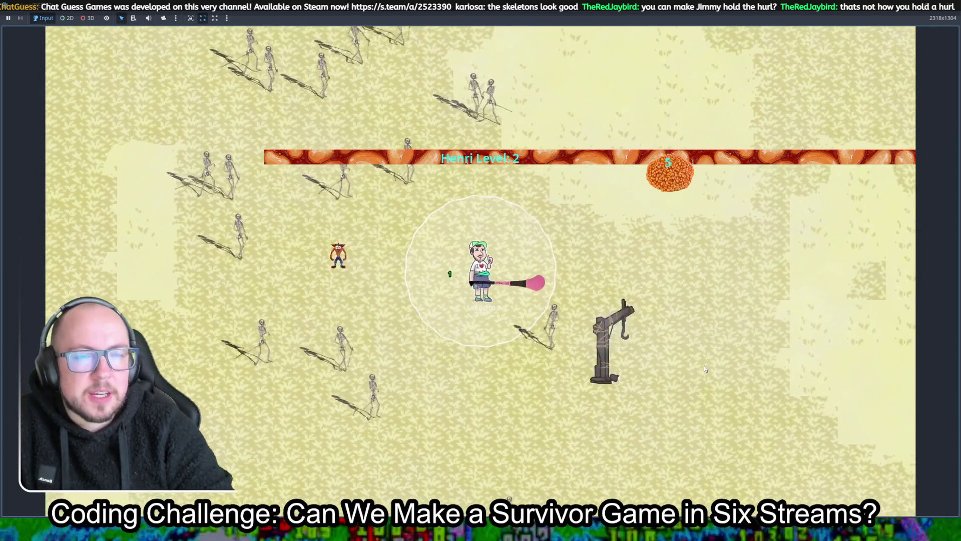
{"action": "key", "text": "d"}
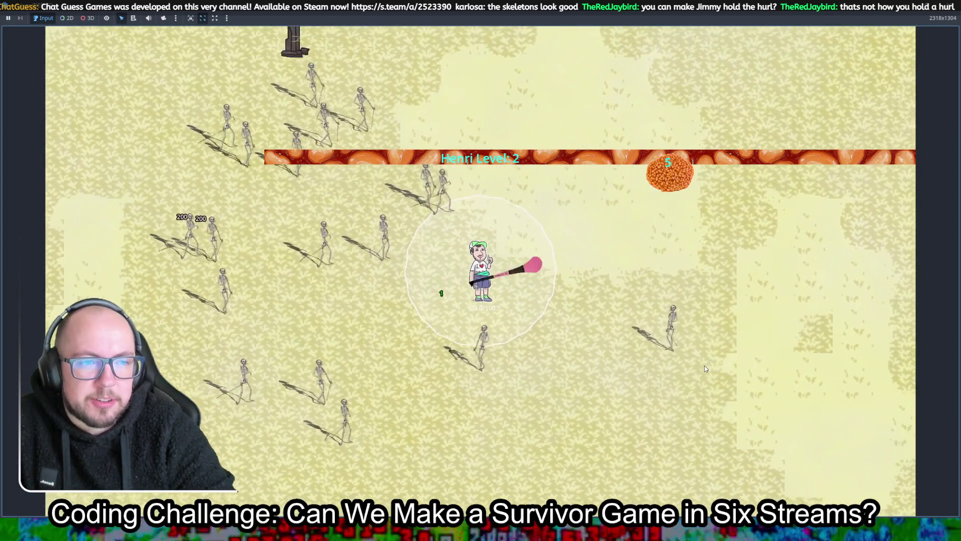
{"action": "key", "text": "w"}
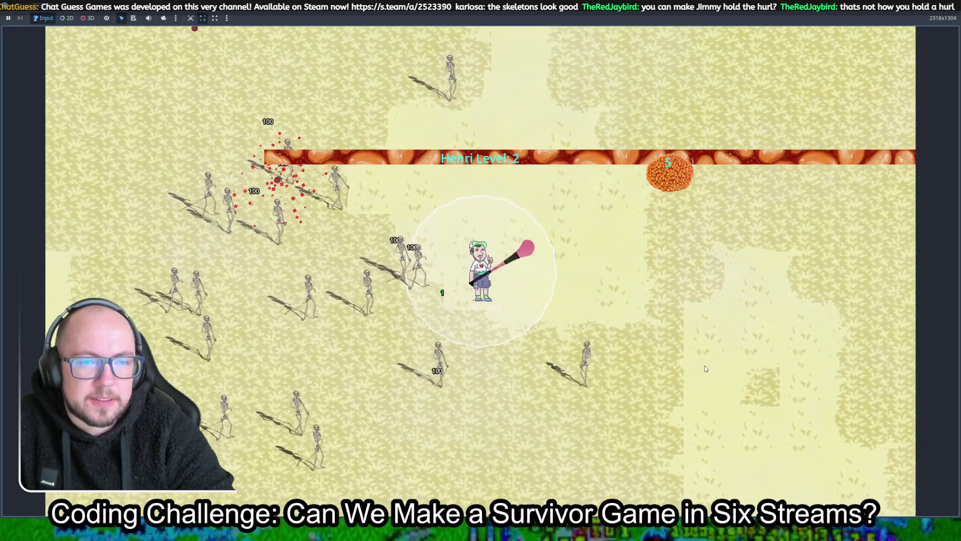
{"action": "key", "text": "w"}
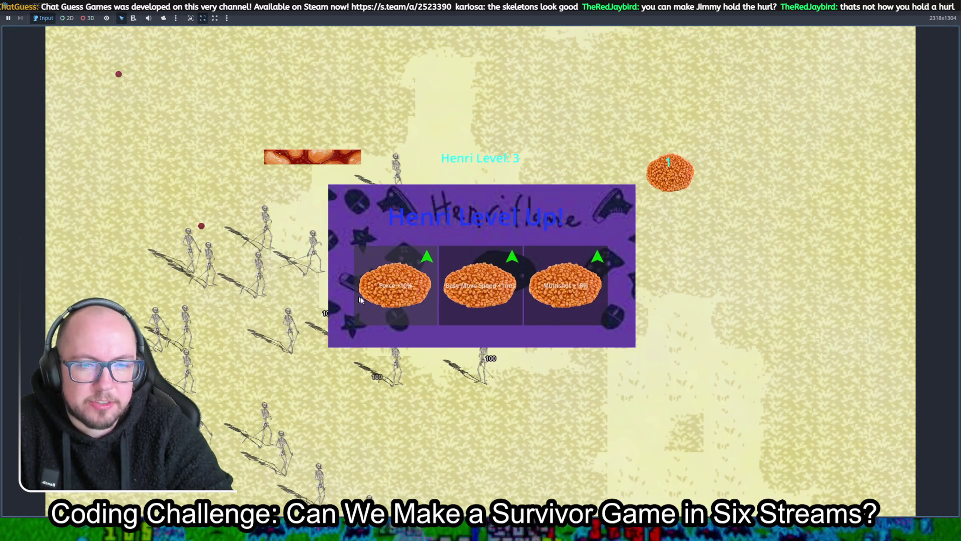
{"action": "left_click", "coordinate": [413, 294]}
Circle the skeleton horde, then pause with Escape to view the player stats and resume.
{"action": "key", "text": "d"}
{"action": "key", "text": "w"}
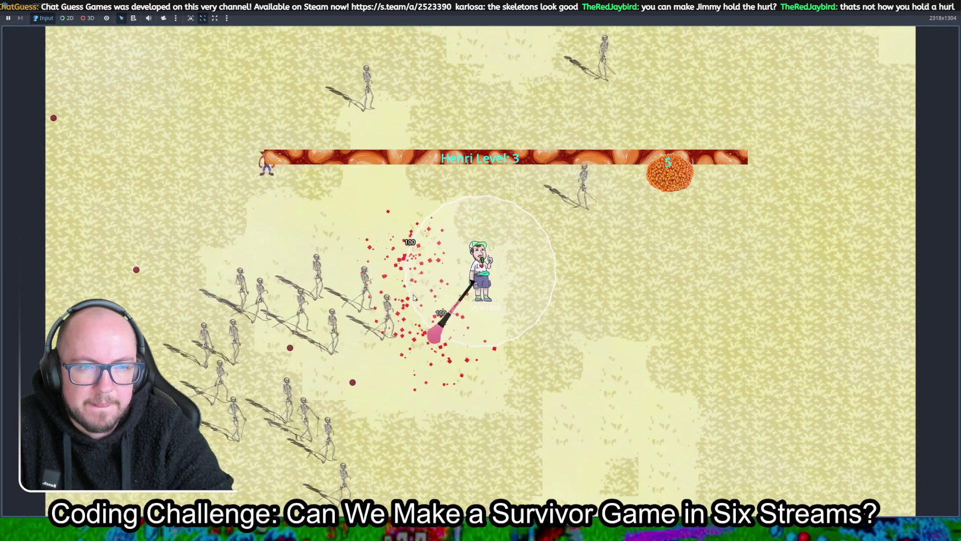
{"action": "key", "text": "d"}
{"action": "key", "text": "s"}
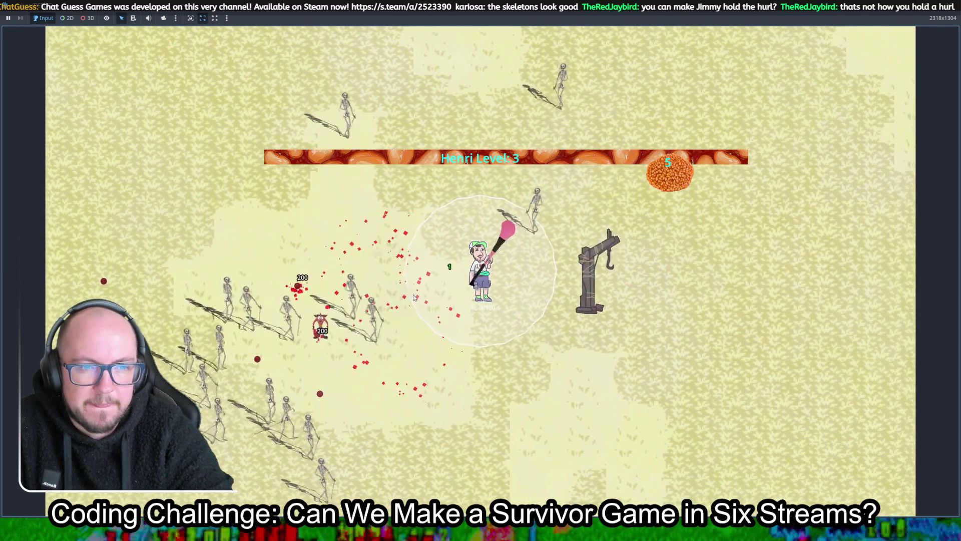
{"action": "key", "text": "s"}
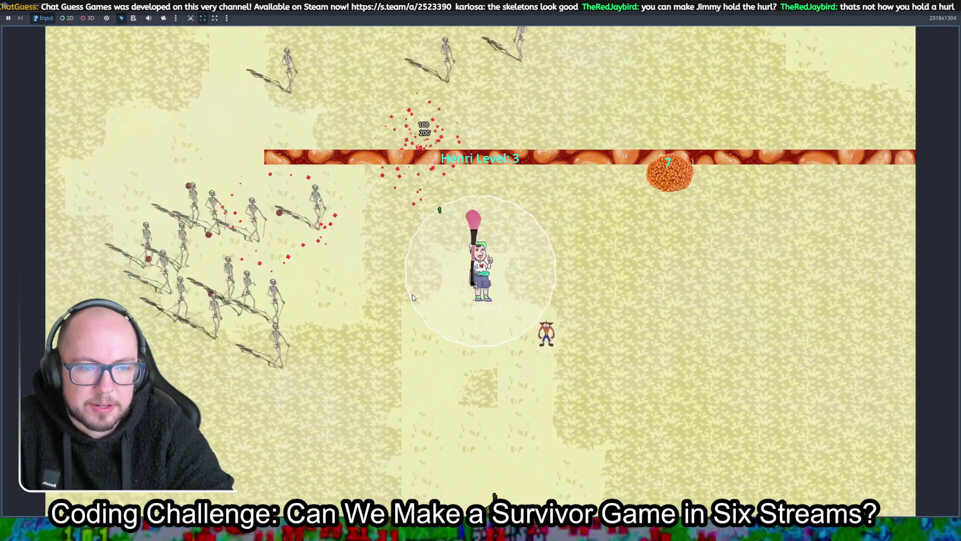
{"action": "key", "text": "s"}
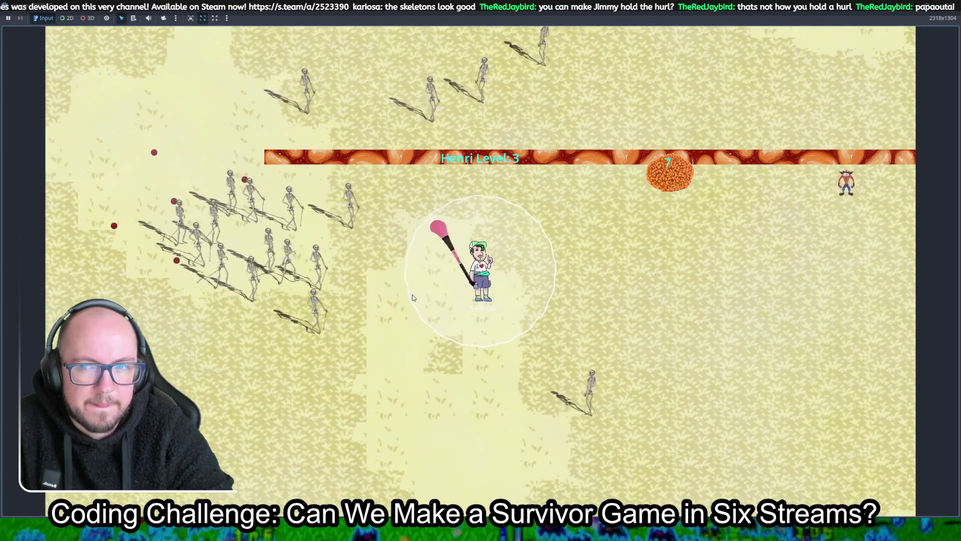
{"action": "key", "text": "s"}
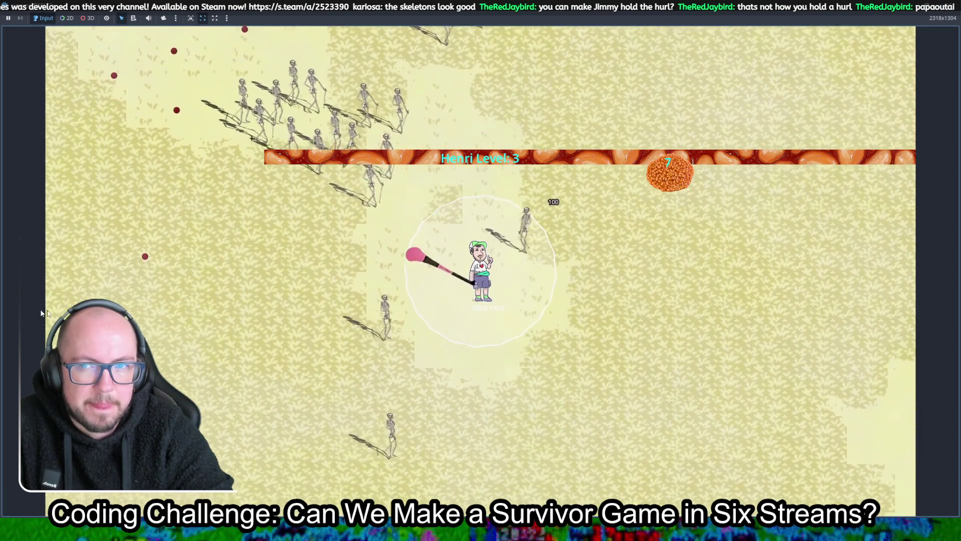
{"action": "key", "text": "Escape"}
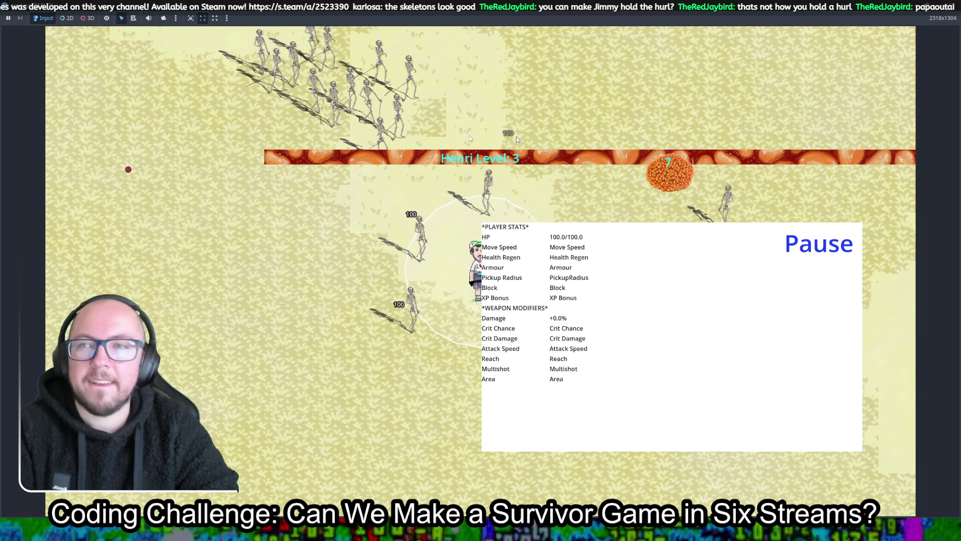
{"action": "key", "text": "Escape"}
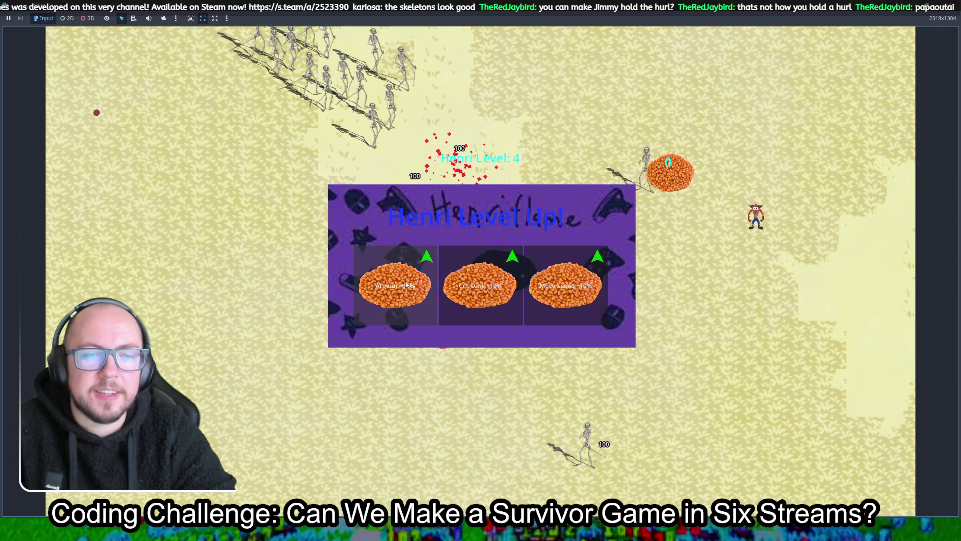
Choose Crit Dmg, play on to level 5, close the game and switch to the level scene.
{"action": "left_click", "coordinate": [483, 307]}
{"action": "key", "text": "s"}
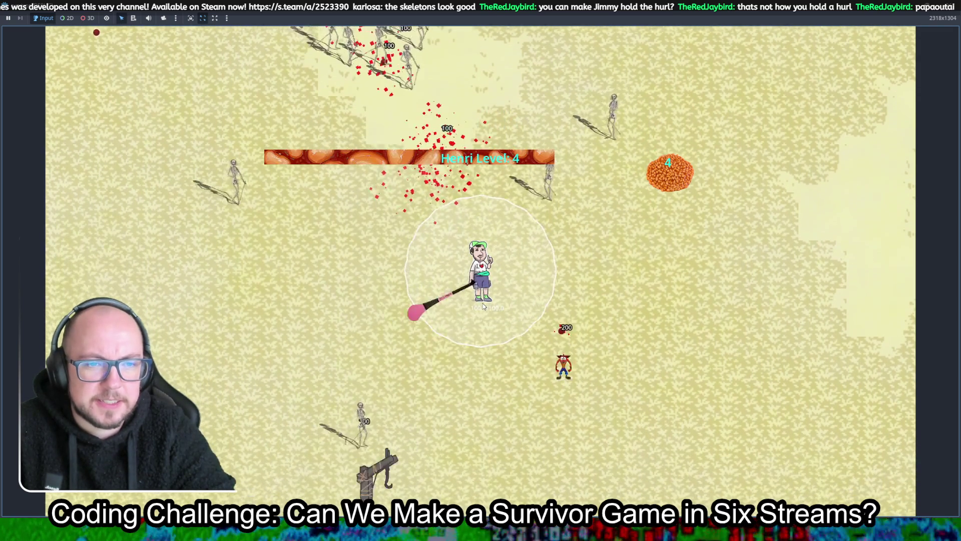
{"action": "key", "text": "d"}
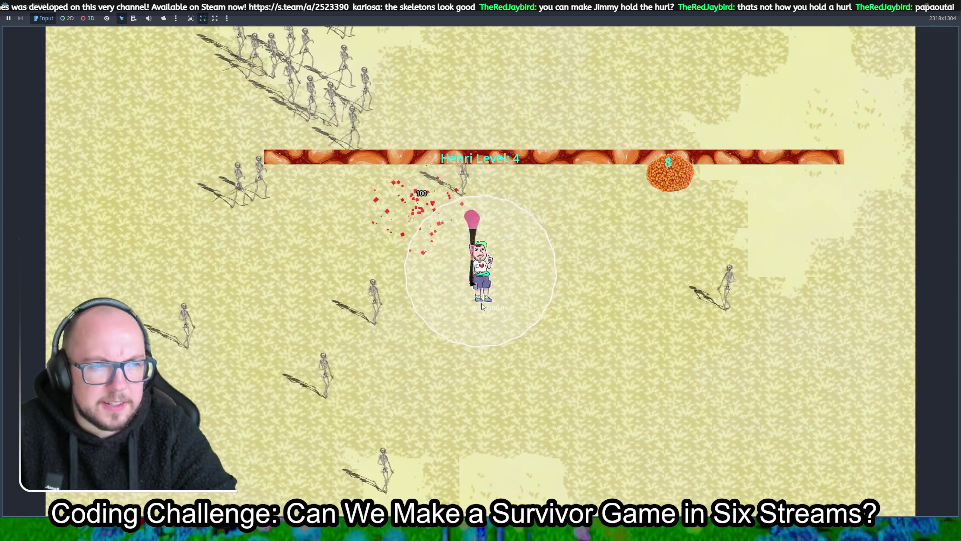
{"action": "key", "text": "w"}
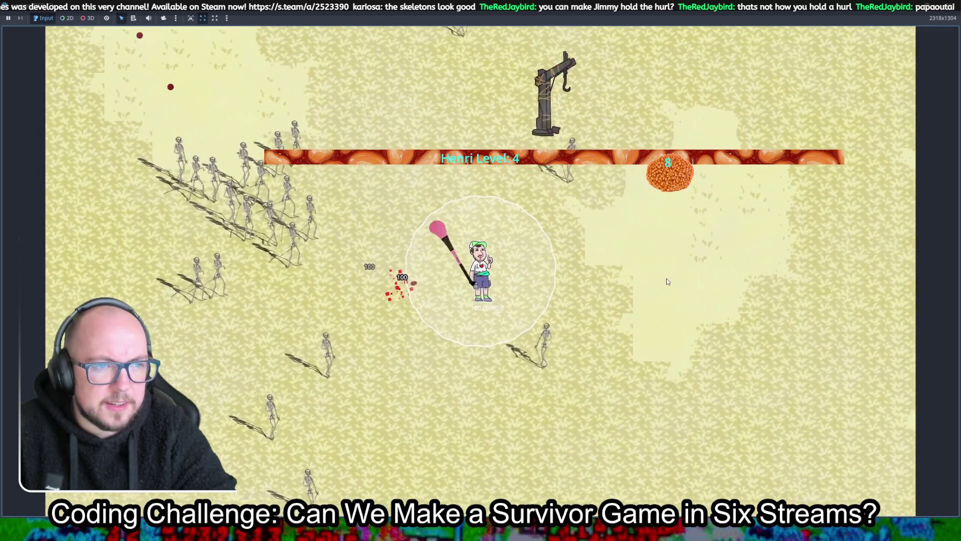
{"action": "key", "text": "d"}
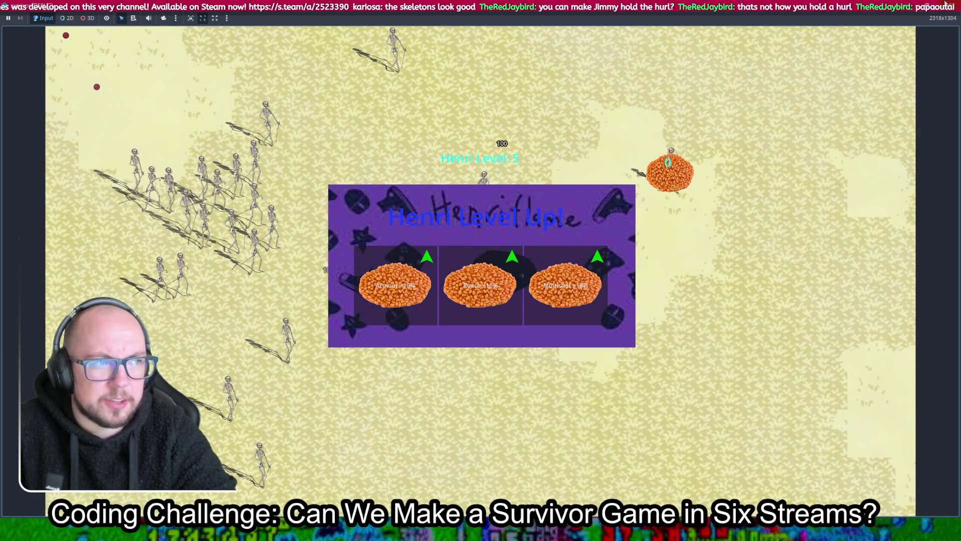
{"action": "left_click", "coordinate": [949, 4]}
{"action": "left_click", "coordinate": [226, 35]}
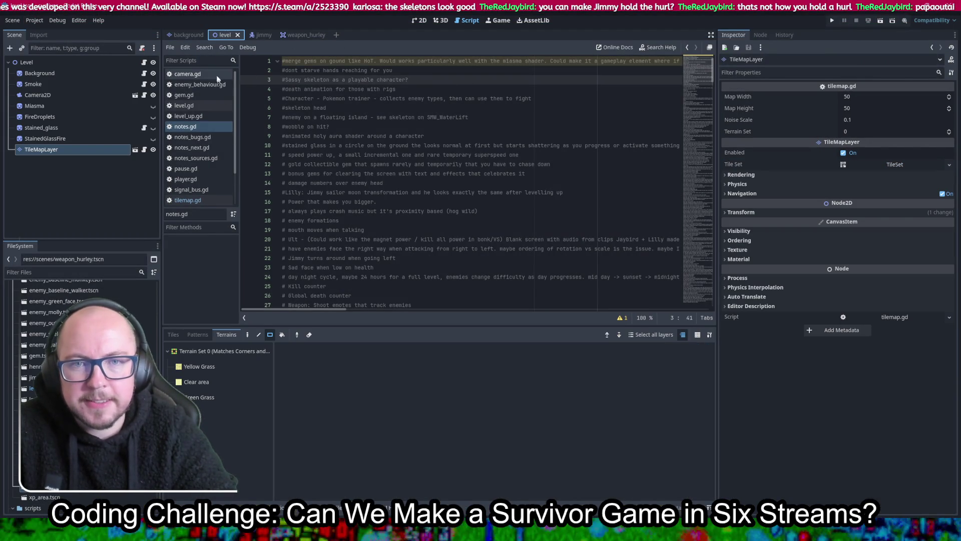
Comment out the spawn_enemy() call on line 74 of level.gd's _process, then relaunch the game.
{"action": "left_click", "coordinate": [201, 106]}
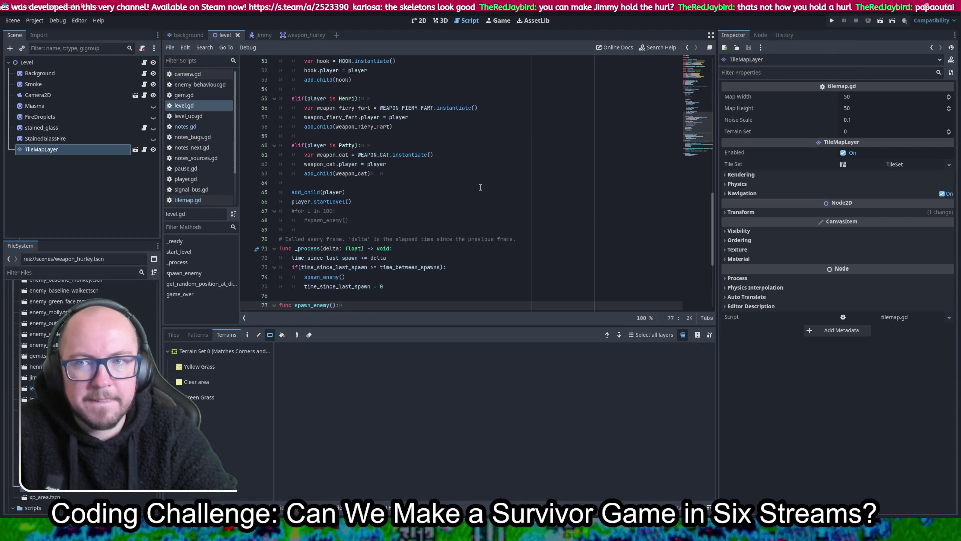
{"action": "scroll", "coordinate": [481, 188], "scroll_direction": "up", "scroll_amount": 9}
{"action": "scroll", "coordinate": [504, 209], "scroll_direction": "down", "scroll_amount": 7}
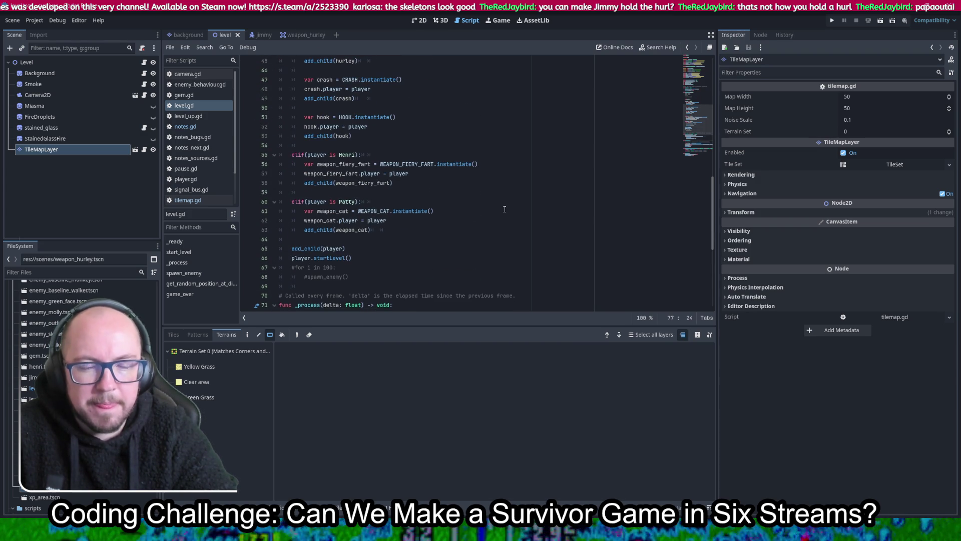
{"action": "scroll", "coordinate": [504, 209], "scroll_direction": "up", "scroll_amount": 4}
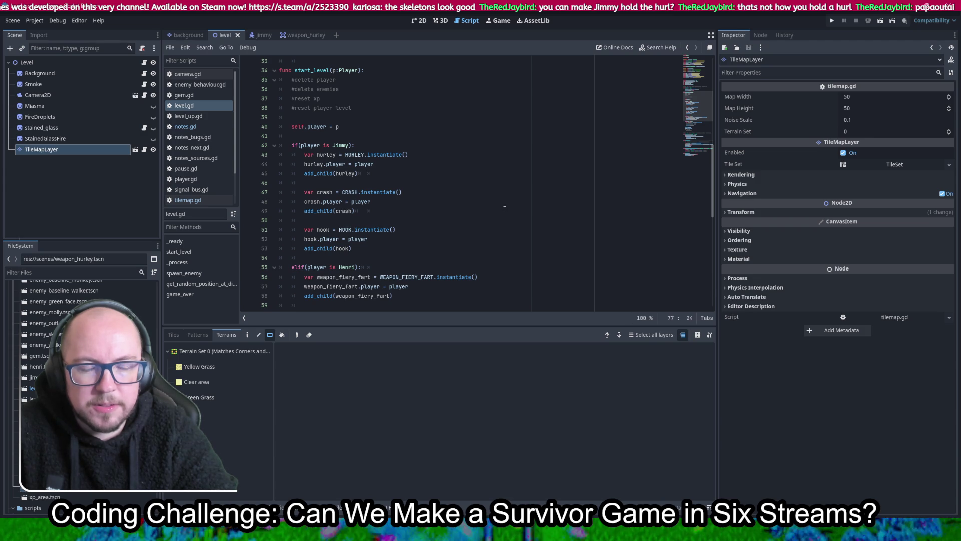
{"action": "scroll", "coordinate": [353, 192], "scroll_direction": "up", "scroll_amount": 5}
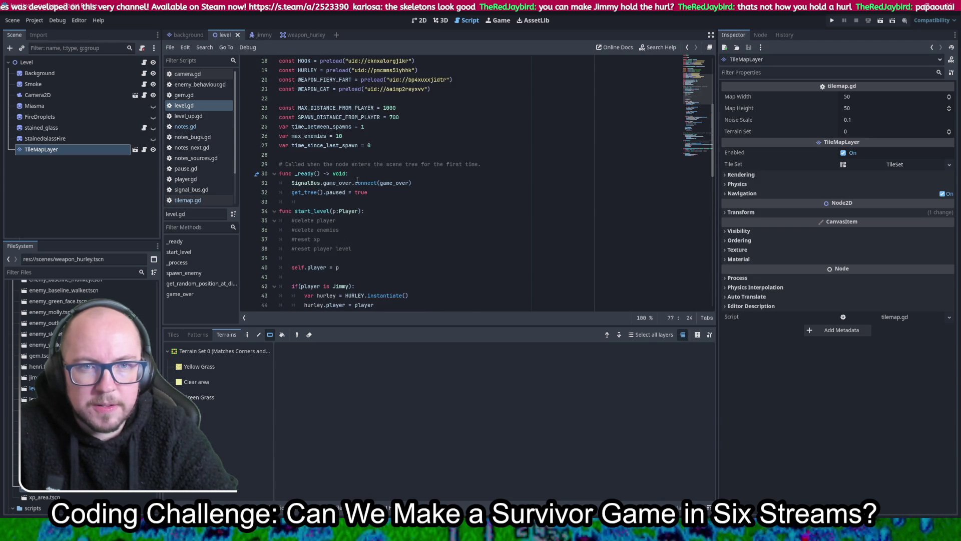
{"action": "scroll", "coordinate": [357, 179], "scroll_direction": "down", "scroll_amount": 11}
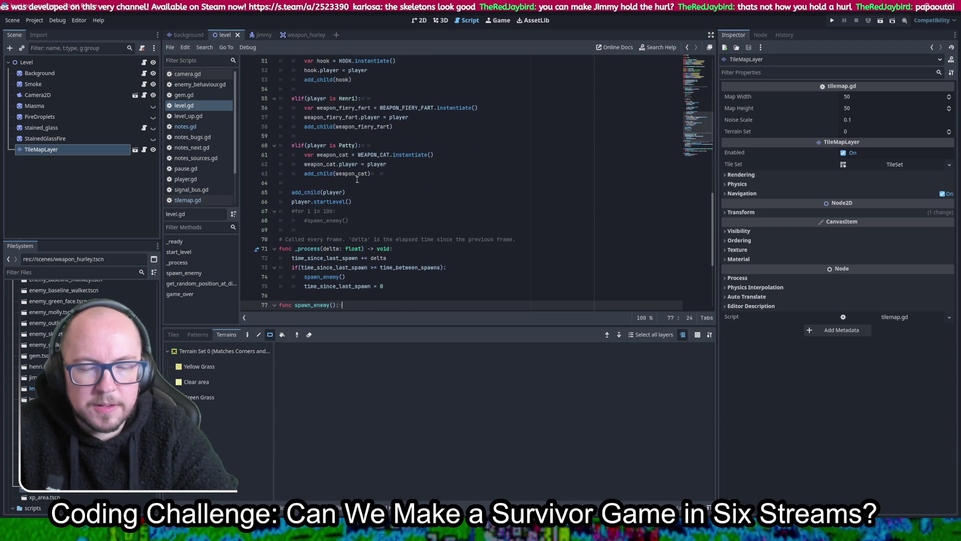
{"action": "scroll", "coordinate": [357, 179], "scroll_direction": "down", "scroll_amount": 4}
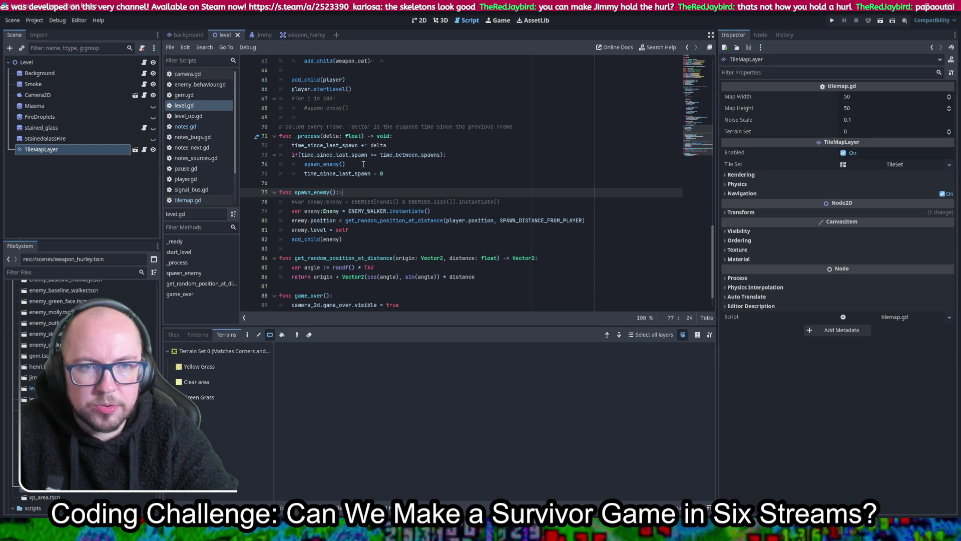
{"action": "left_click", "coordinate": [363, 164]}
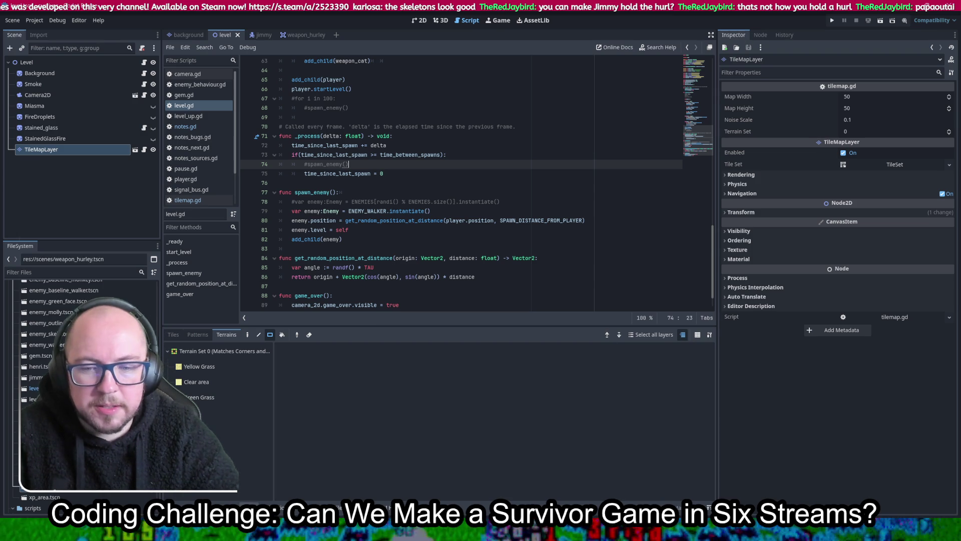
{"action": "left_click", "coordinate": [832, 21]}
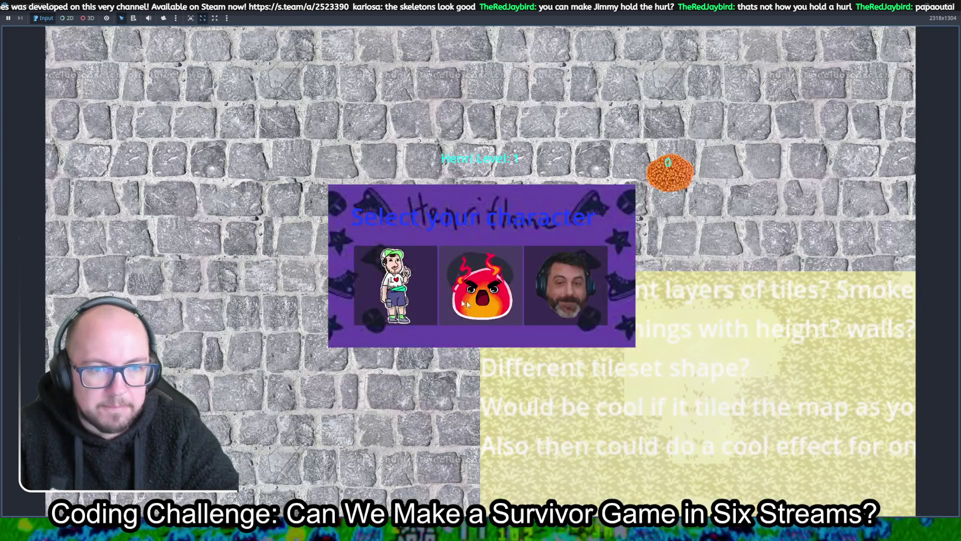
Start a run as a character and walk Jimmy down, right onto the grass, then upward.
{"action": "left_click", "coordinate": [465, 303]}
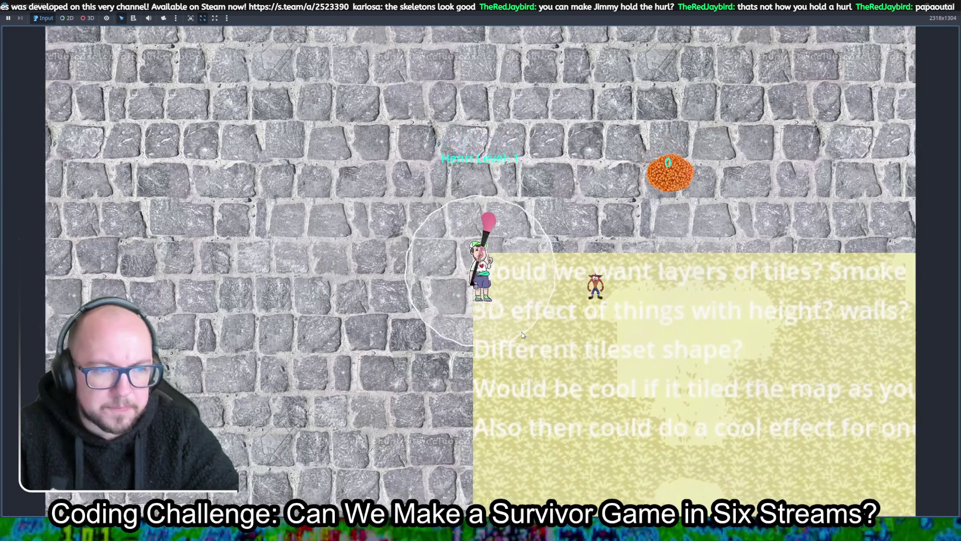
{"action": "key", "text": "s"}
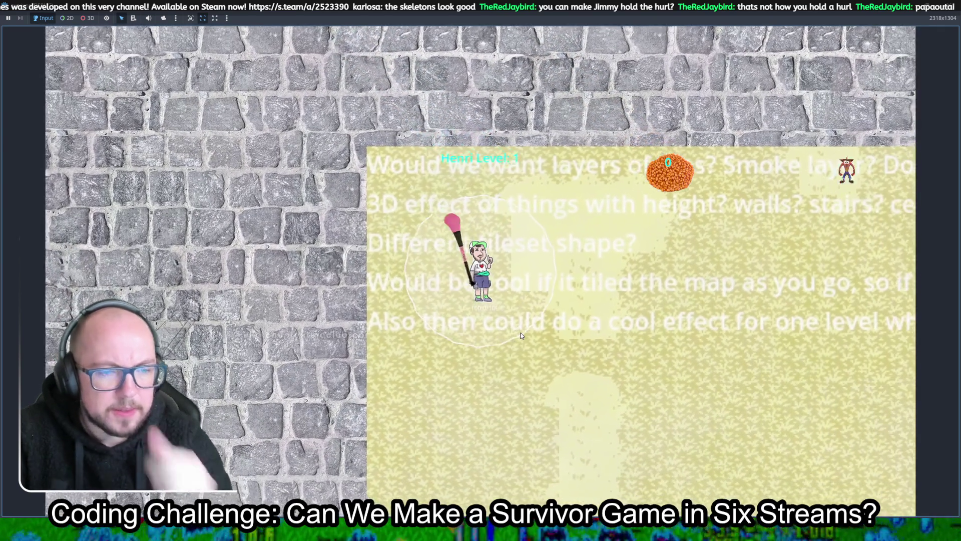
{"action": "key", "text": "s"}
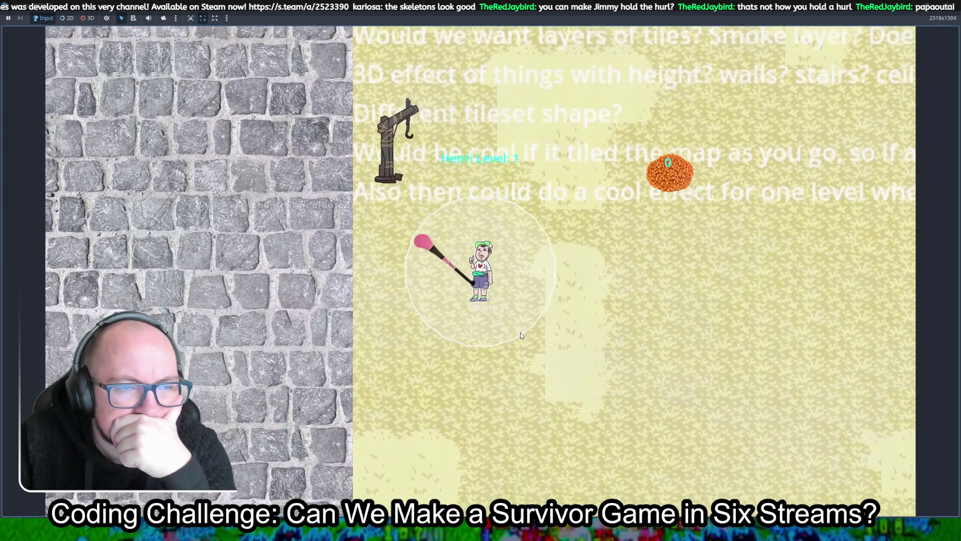
{"action": "key", "text": "s"}
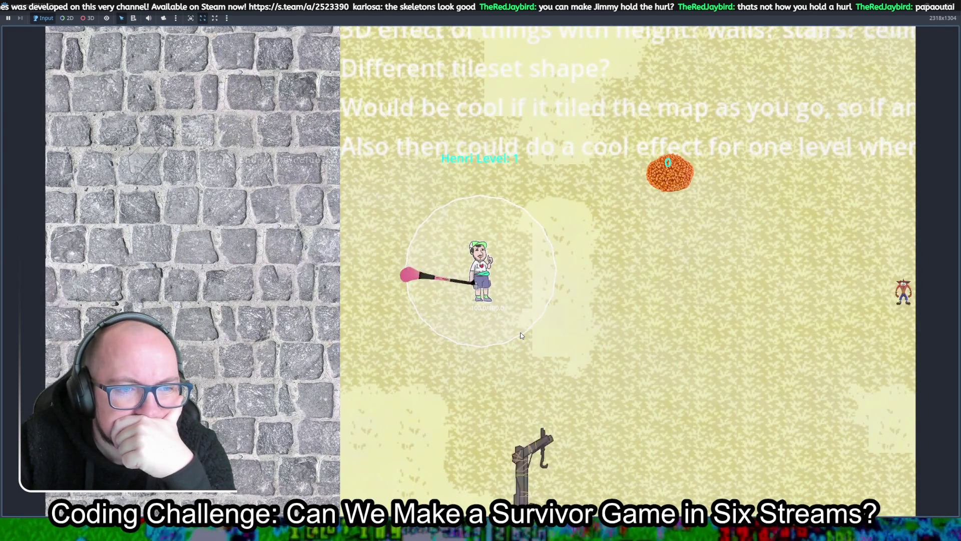
{"action": "key", "text": "s"}
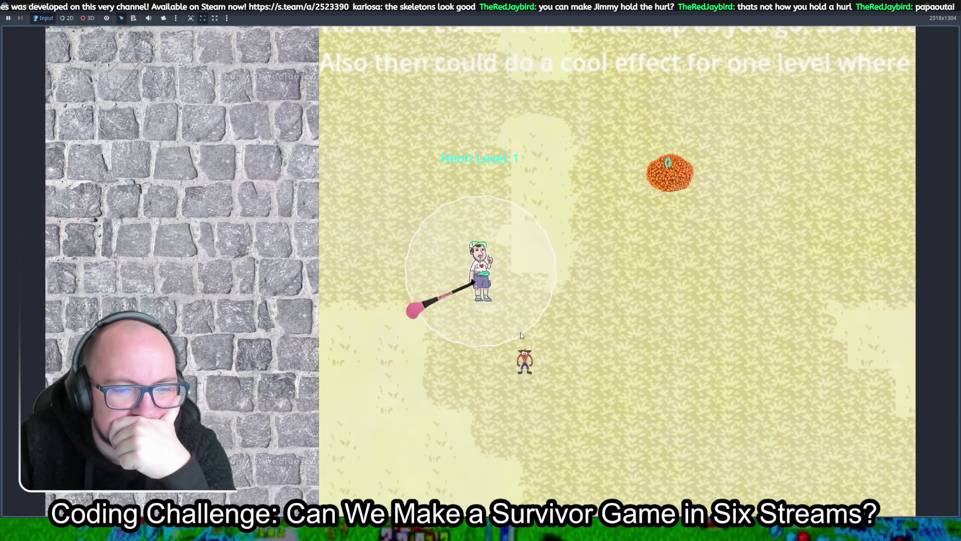
{"action": "key", "text": "d"}
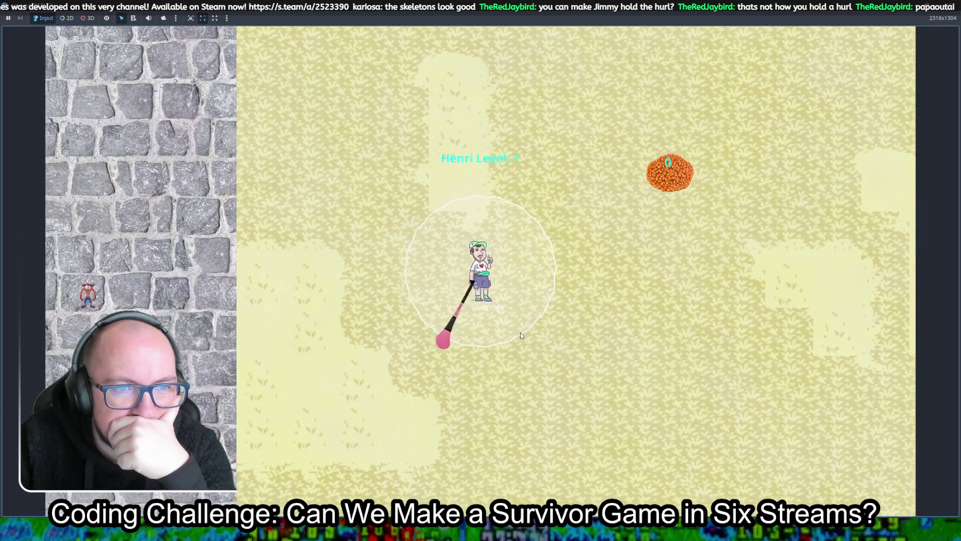
{"action": "key", "text": "d"}
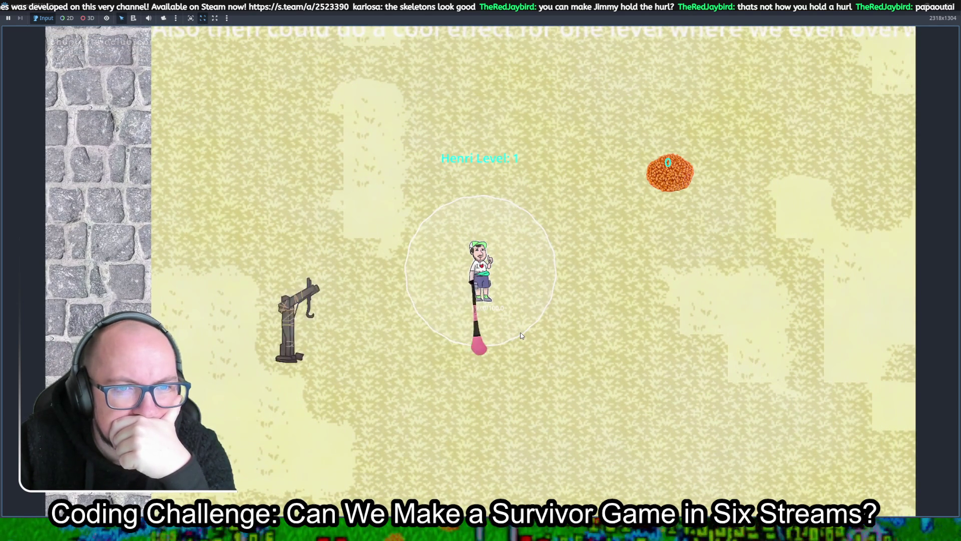
{"action": "key", "text": "w"}
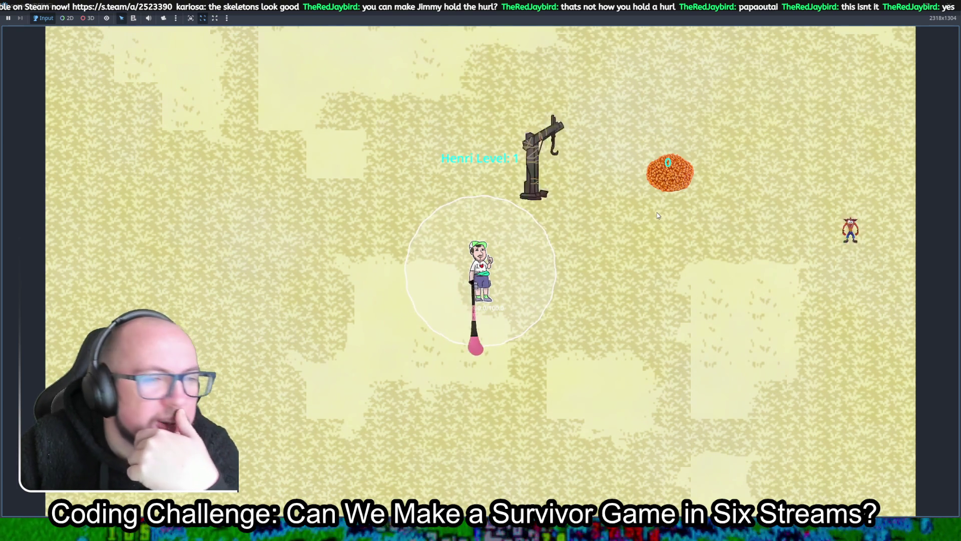
Keep walking Jimmy across the generated grass and sand, past posts and an occasional stray enemy.
{"action": "key", "text": "d"}
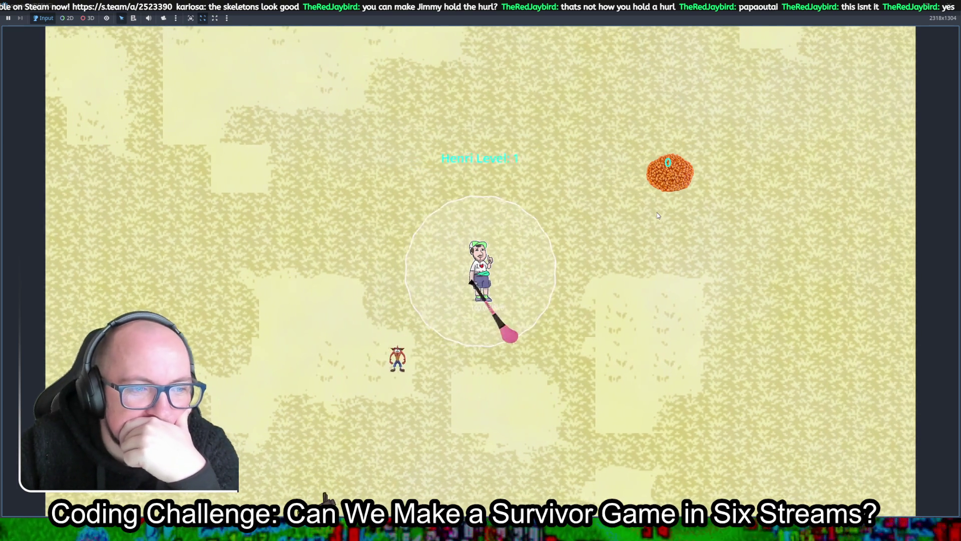
{"action": "key", "text": "w"}
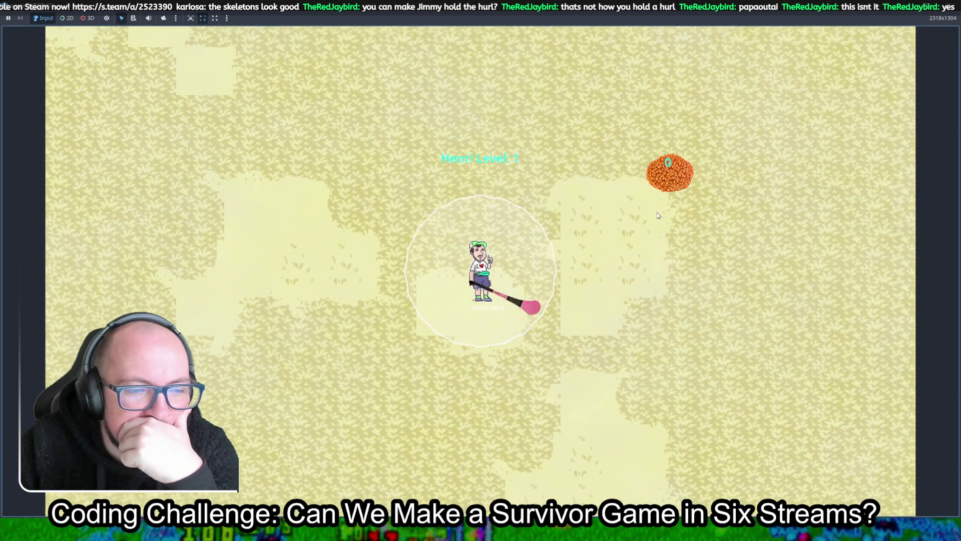
{"action": "key", "text": "s"}
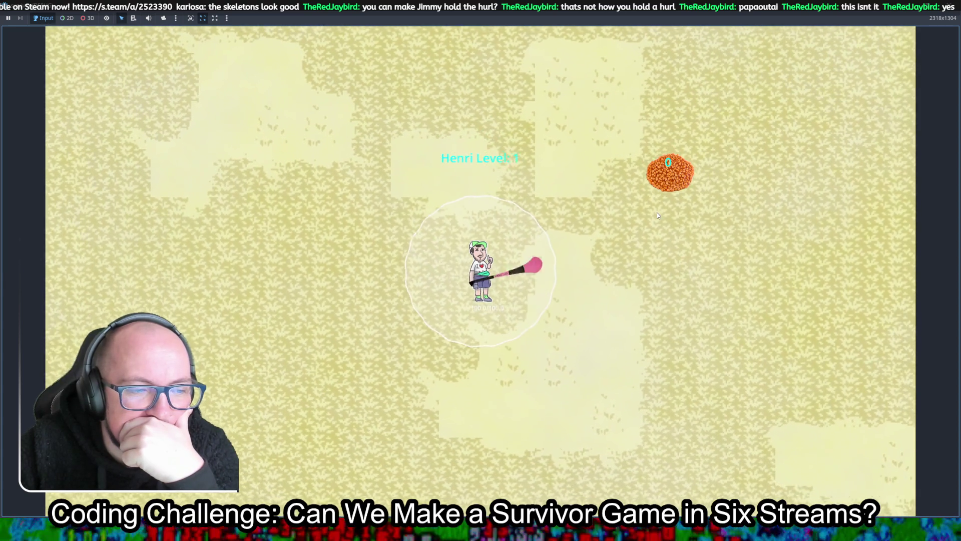
{"action": "key", "text": "s"}
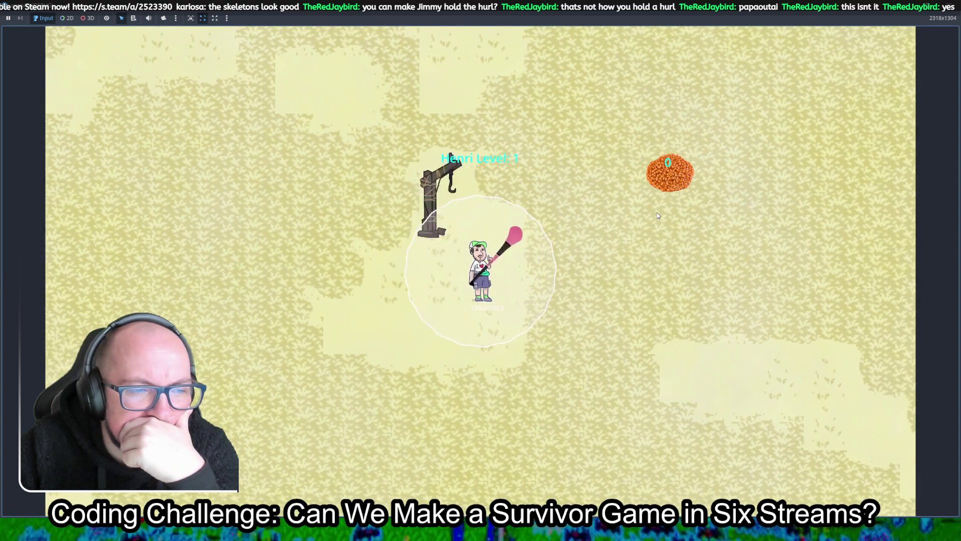
{"action": "key", "text": "w"}
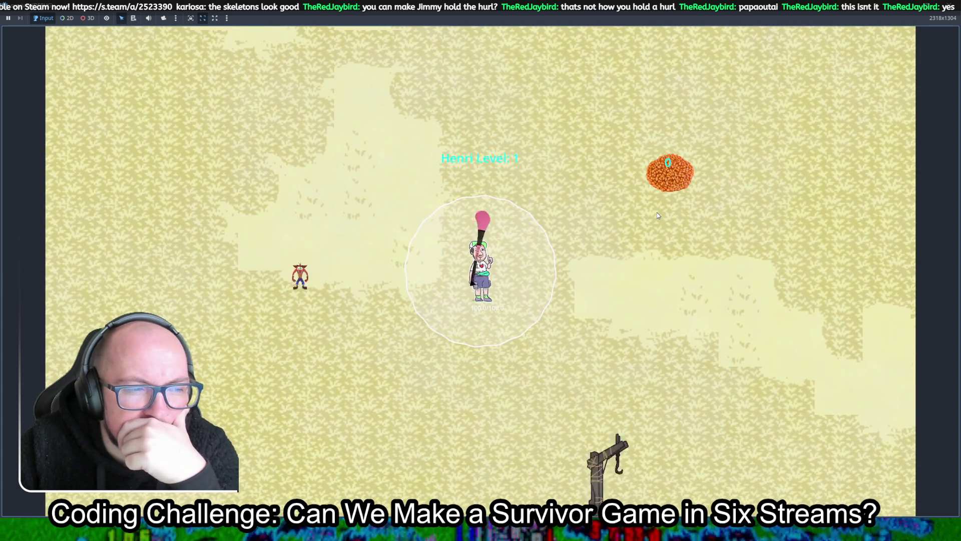
{"action": "key", "text": "w"}
{"action": "key", "text": "w"}
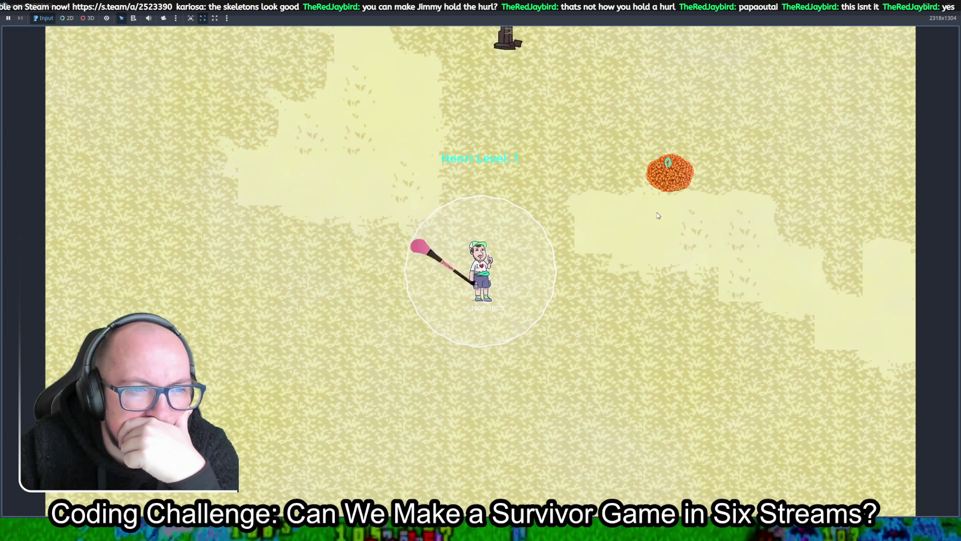
{"action": "key", "text": "w"}
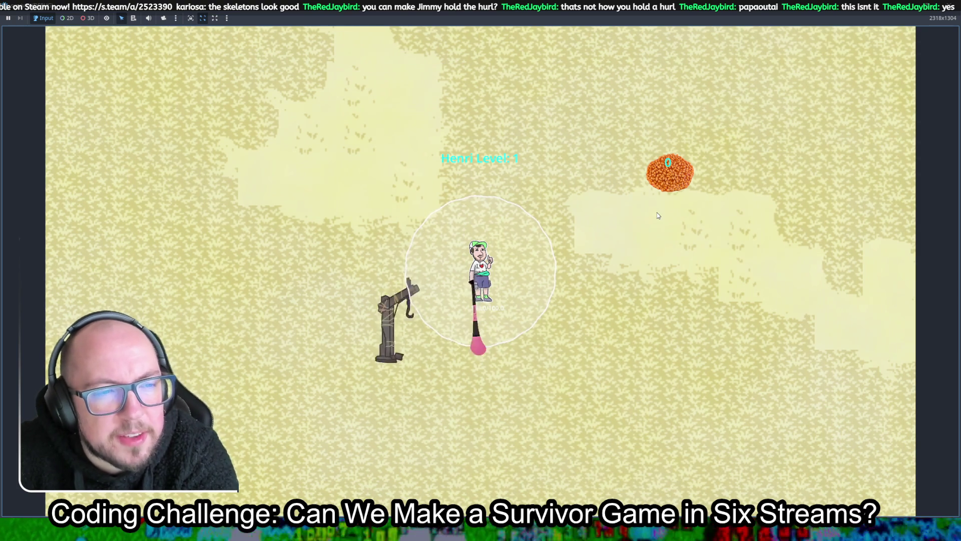
{"action": "key", "text": "s"}
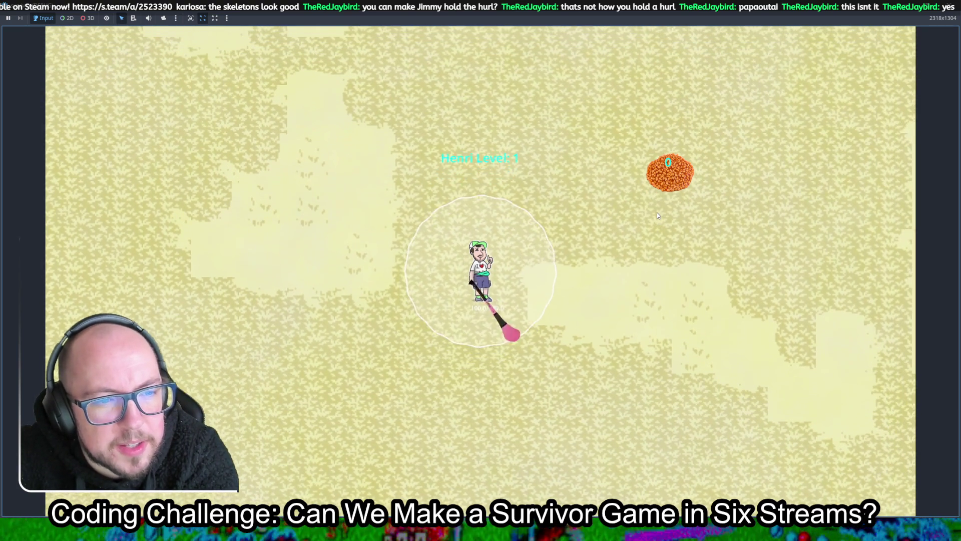
{"action": "key", "text": "w"}
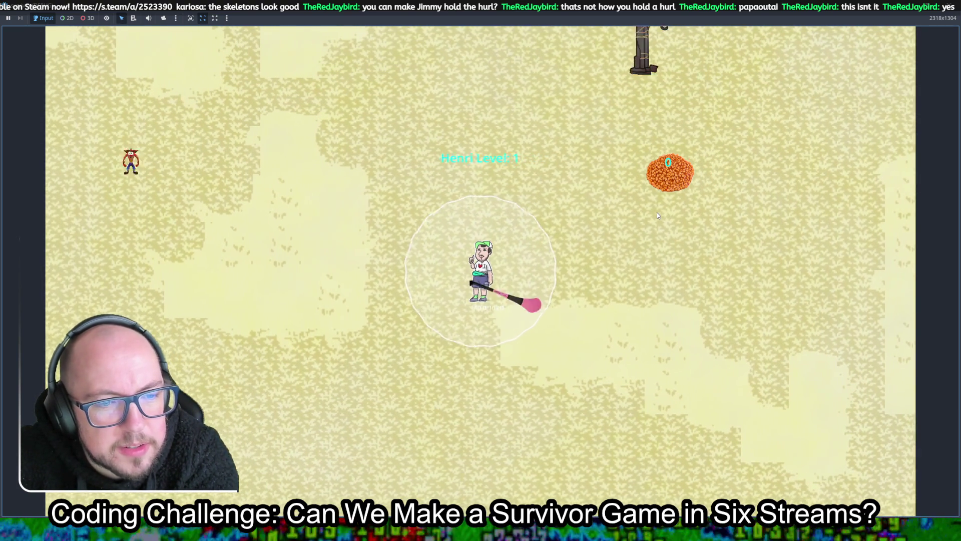
{"action": "key", "text": "w"}
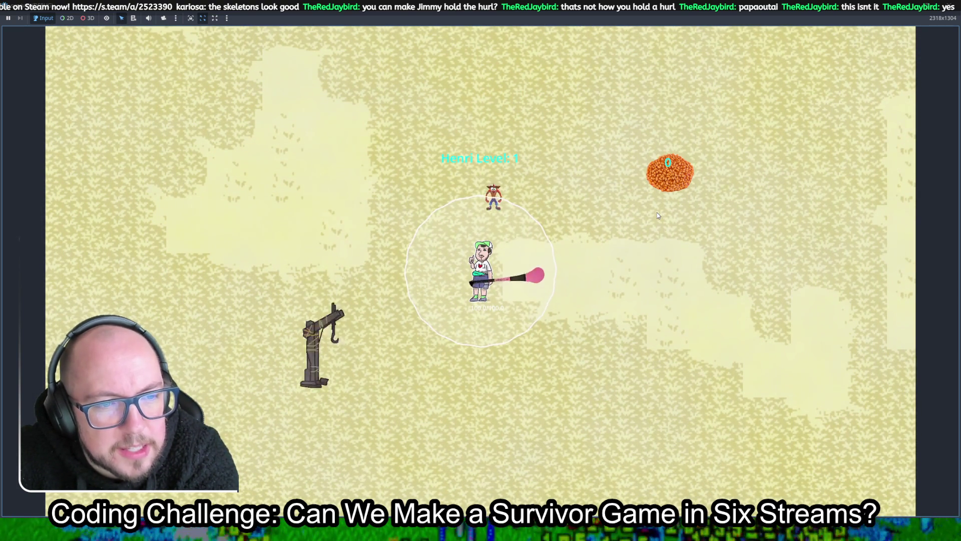
{"action": "key", "text": "w"}
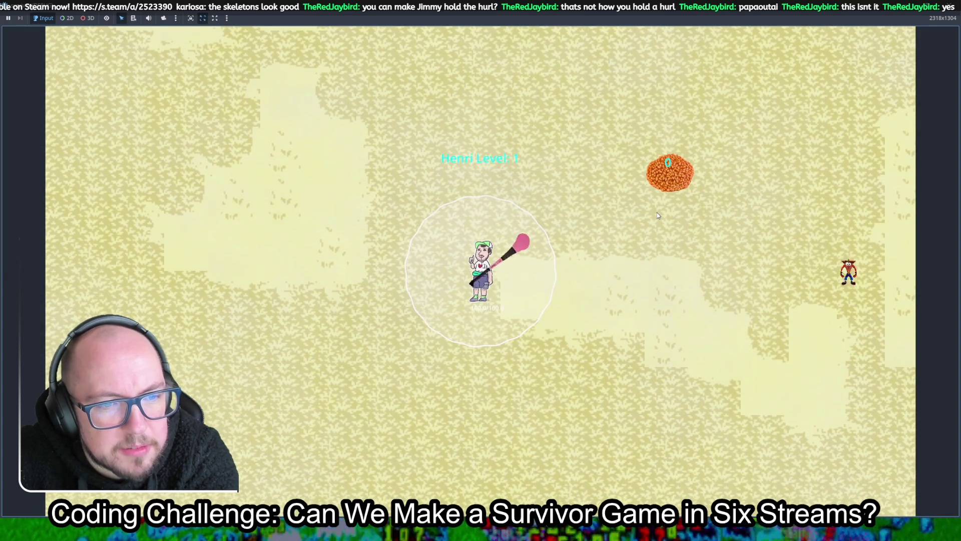
{"action": "key", "text": "w"}
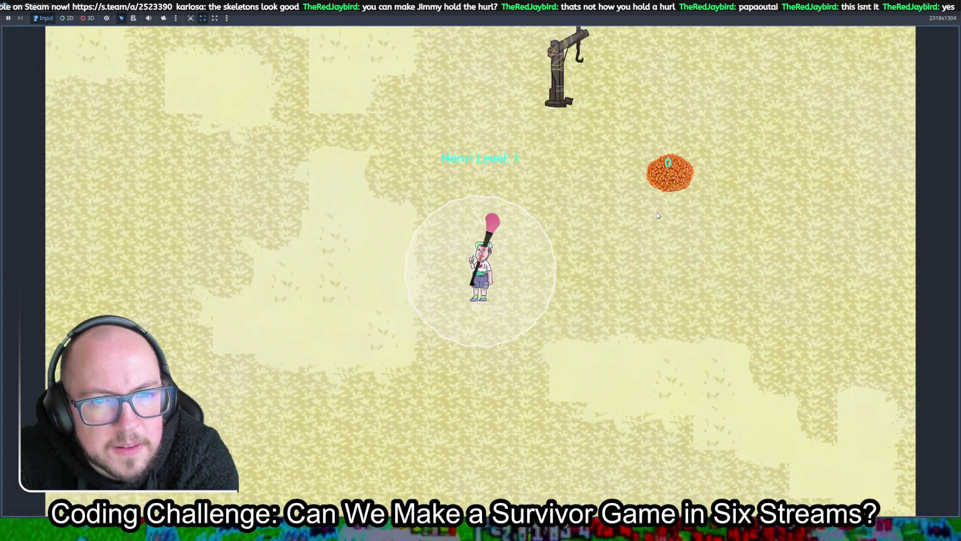
{"action": "key", "text": "w"}
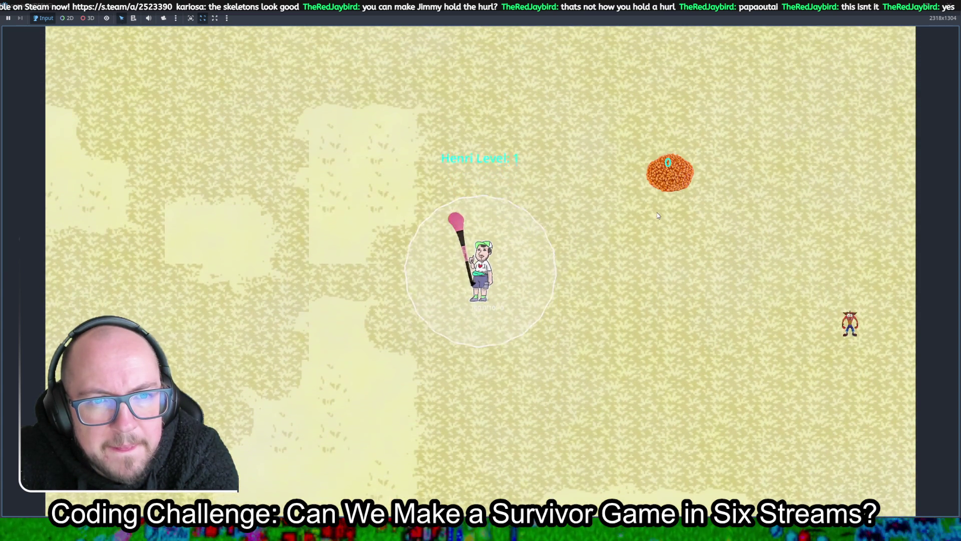
{"action": "key", "text": "w"}
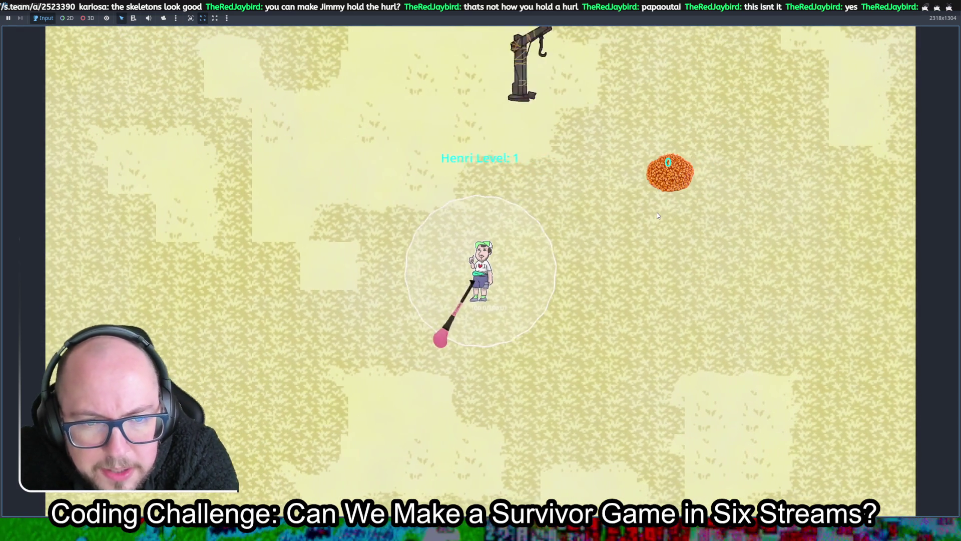
{"action": "key", "text": "w"}
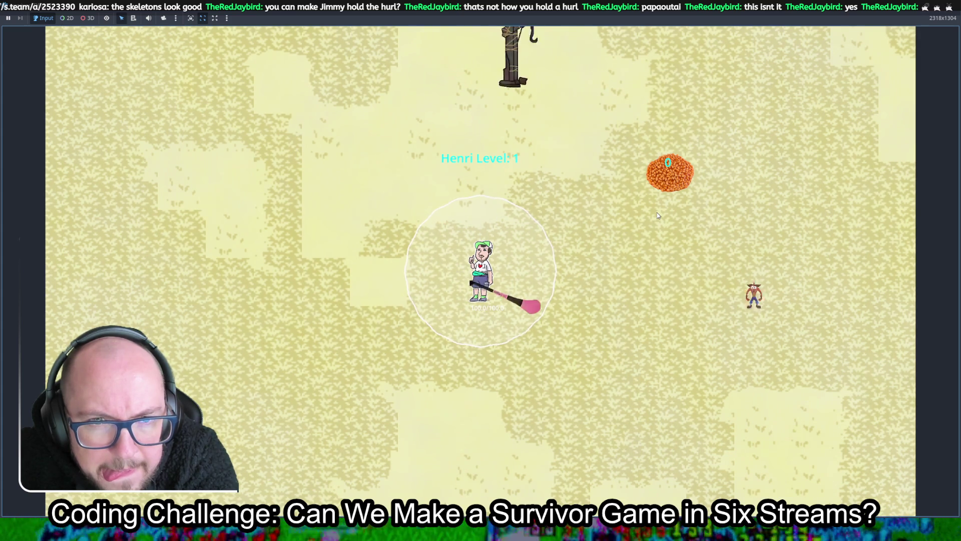
Walk Jimmy up across the repeating terrain until the stone wall at the top edge appears.
{"action": "key", "text": "w"}
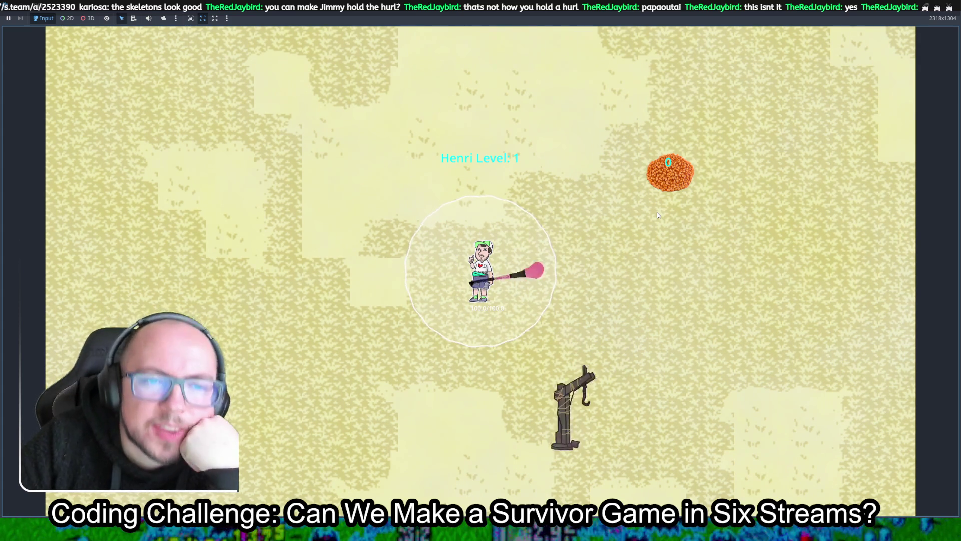
{"action": "key", "text": "w"}
{"action": "key", "text": "w"}
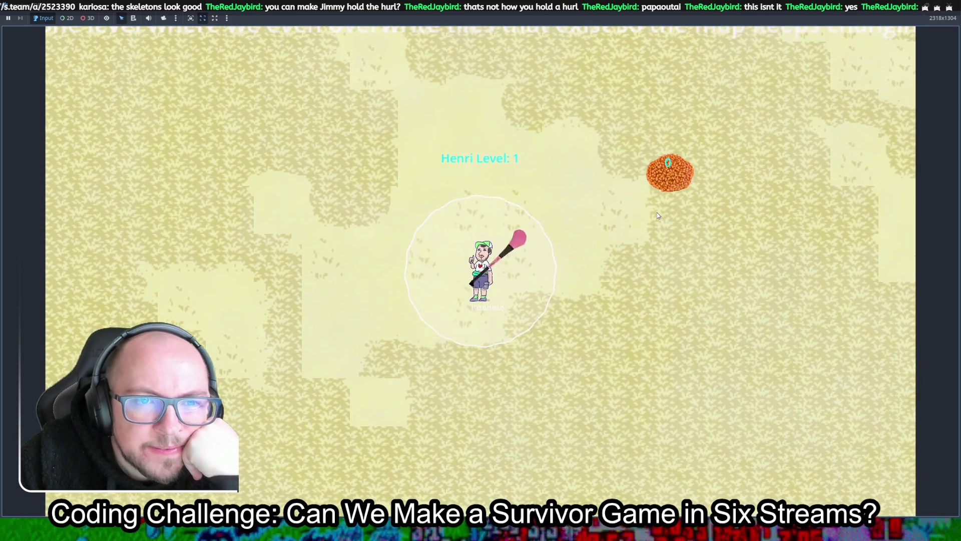
{"action": "key", "text": "w"}
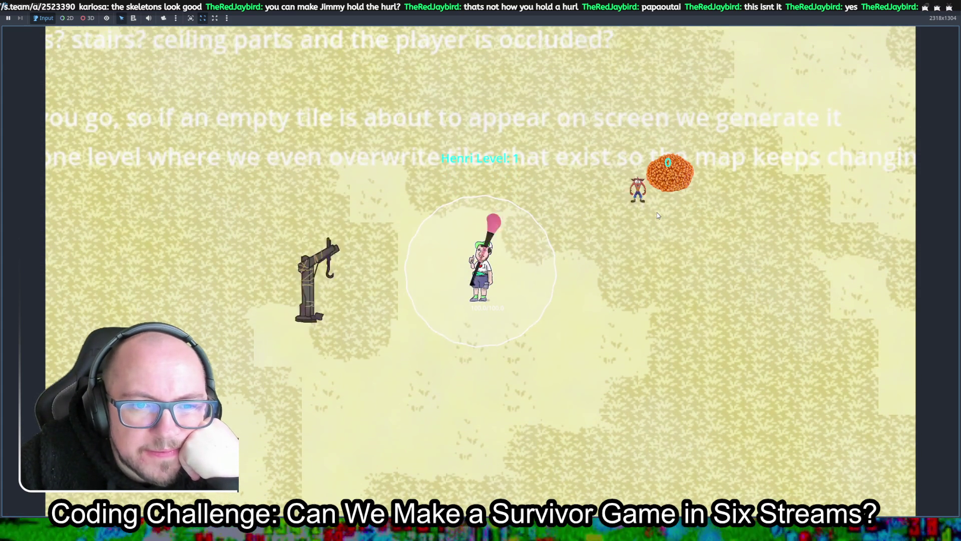
{"action": "key", "text": "w"}
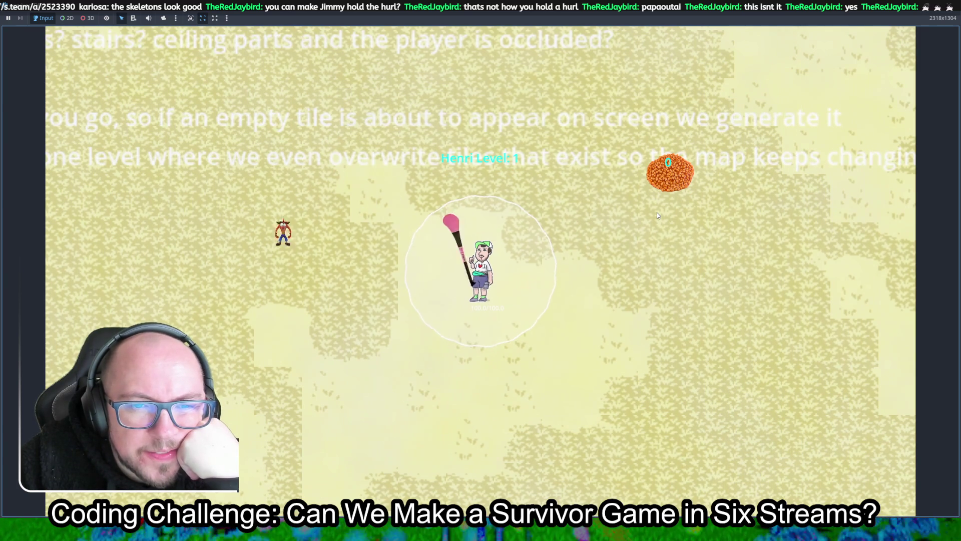
{"action": "key", "text": "w"}
{"action": "key", "text": "w"}
{"action": "key", "text": "w"}
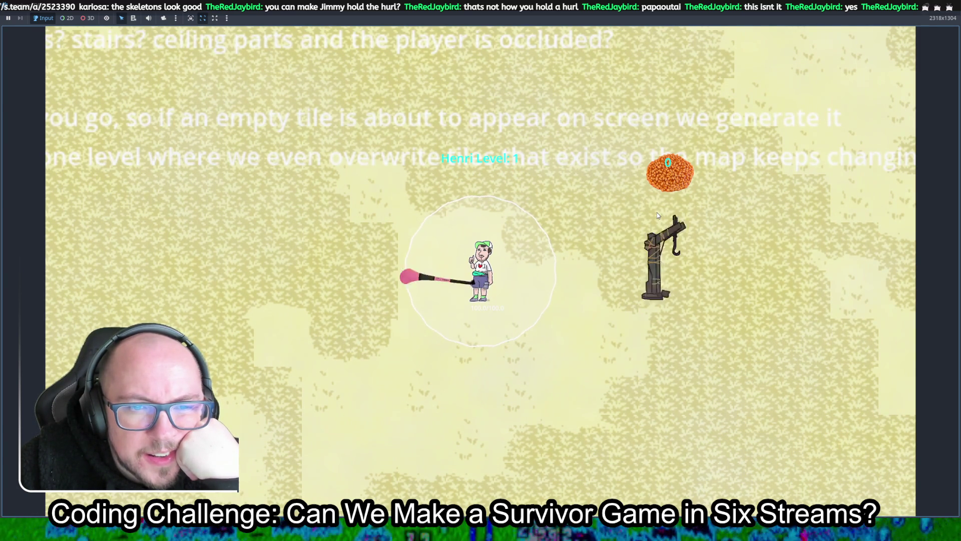
{"action": "key", "text": "w"}
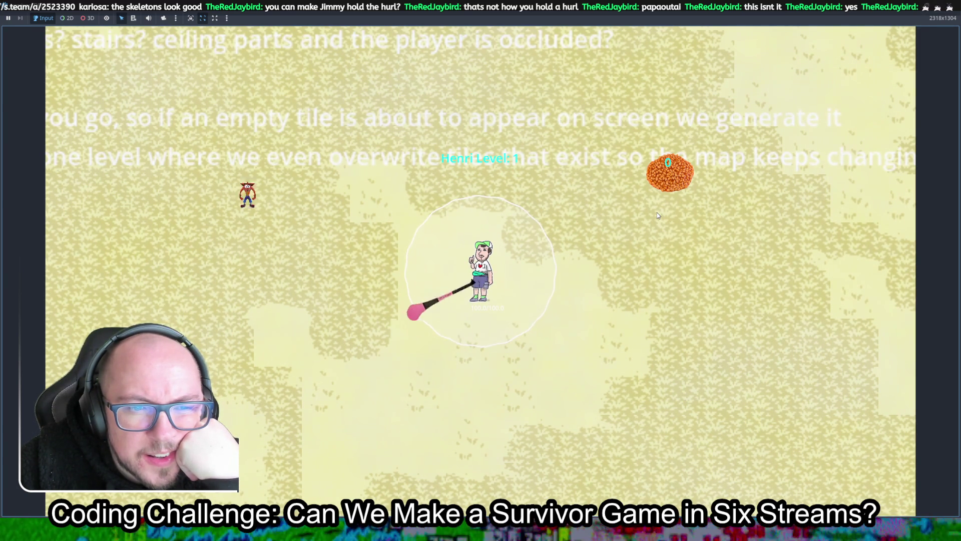
{"action": "key", "text": "w"}
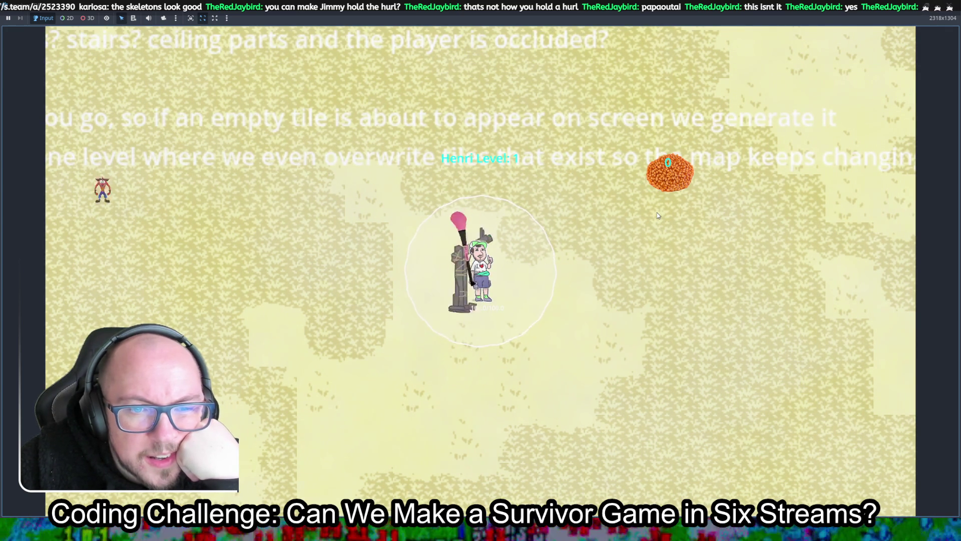
{"action": "key", "text": "w"}
Wander right and down, ending on sand beside a wooden post and an orange bush.
{"action": "key", "text": "d"}
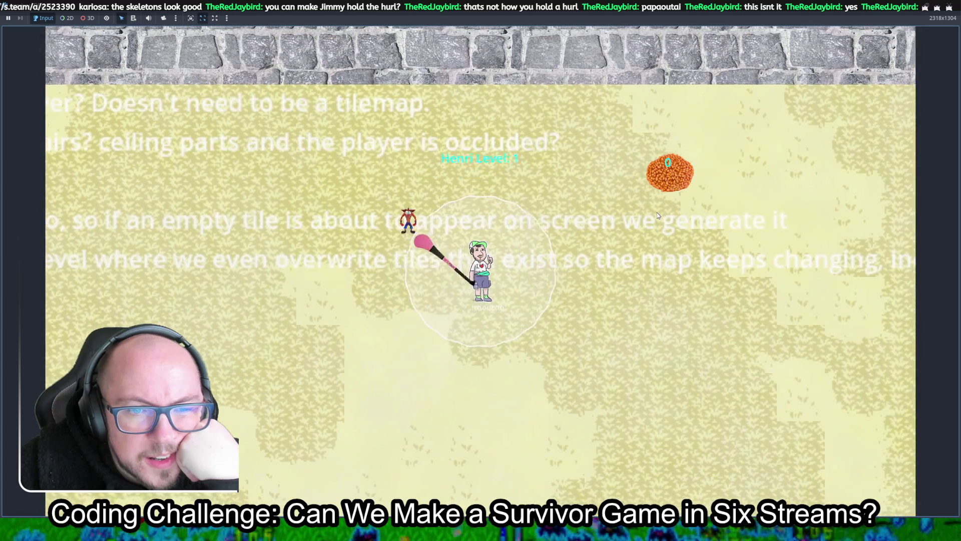
{"action": "key", "text": "s"}
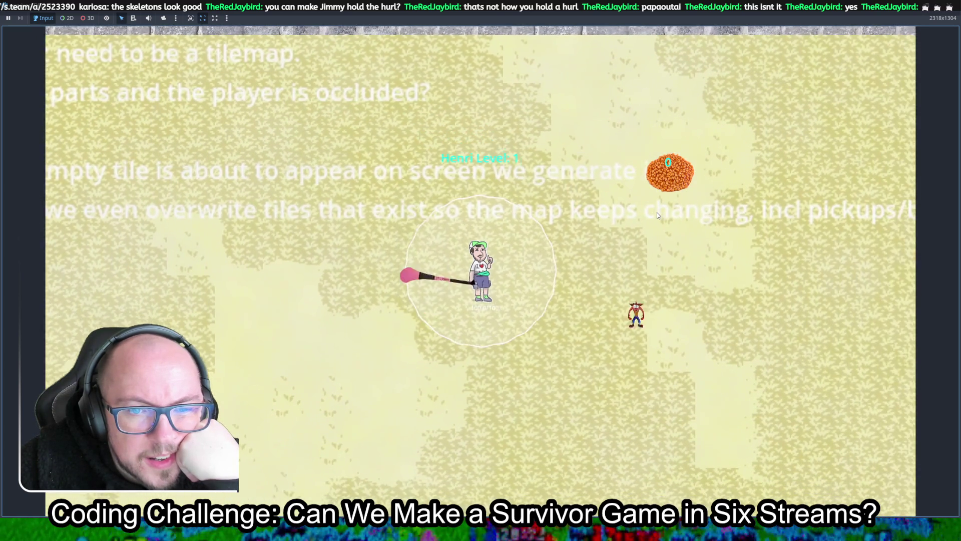
{"action": "key", "text": "s"}
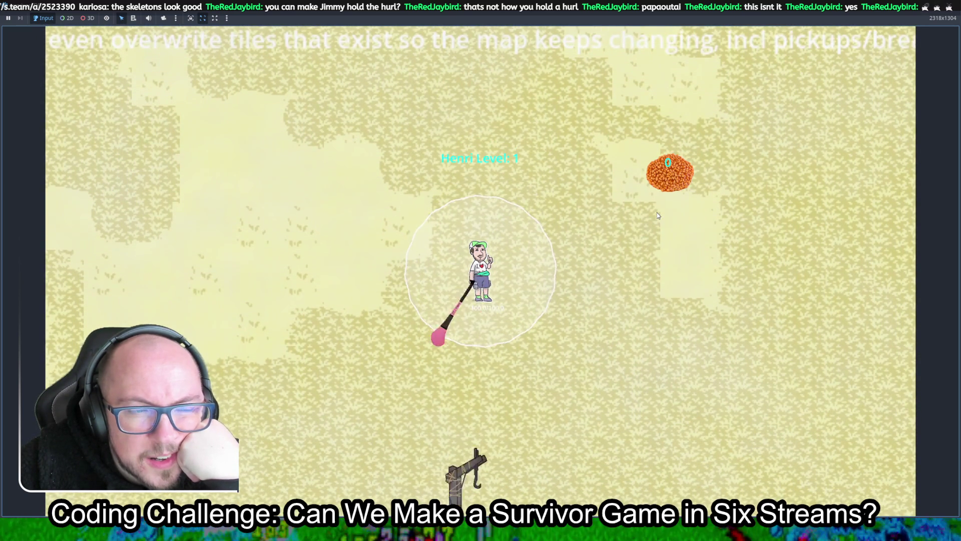
{"action": "key", "text": "d"}
{"action": "key", "text": "d"}
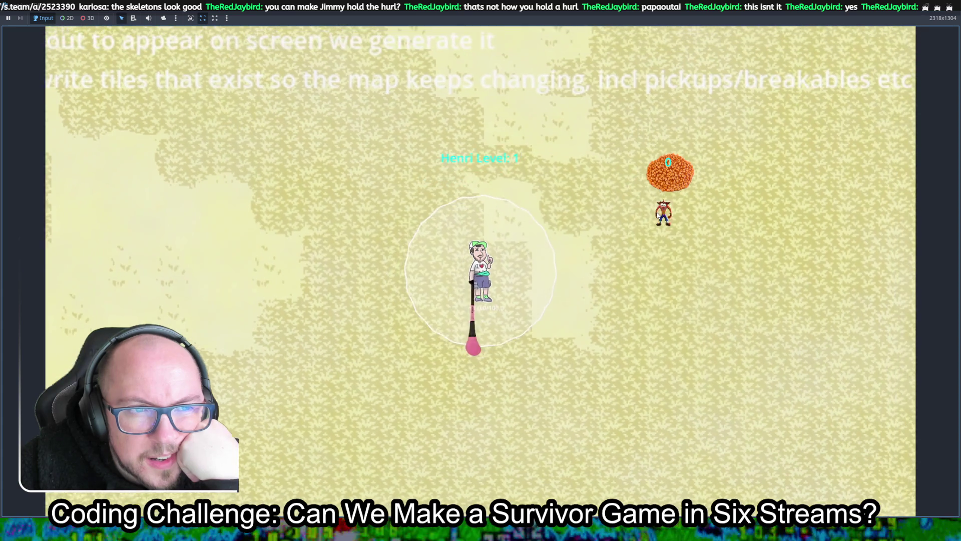
{"action": "key", "text": "w"}
{"action": "key", "text": "w"}
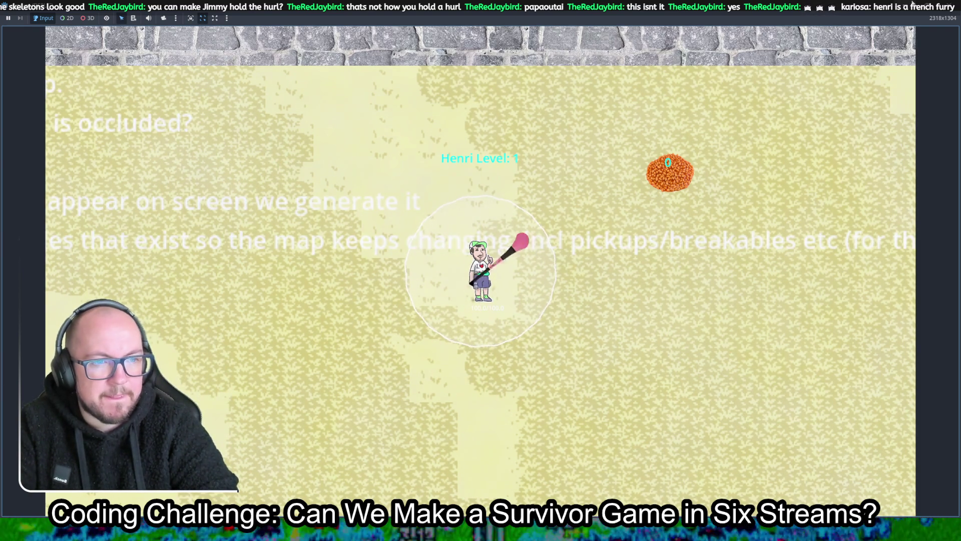
Stop the test run, look through the 406 create_tile errors in the debugger, and switch to tilemap.gd.
{"action": "left_click", "coordinate": [911, 4]}
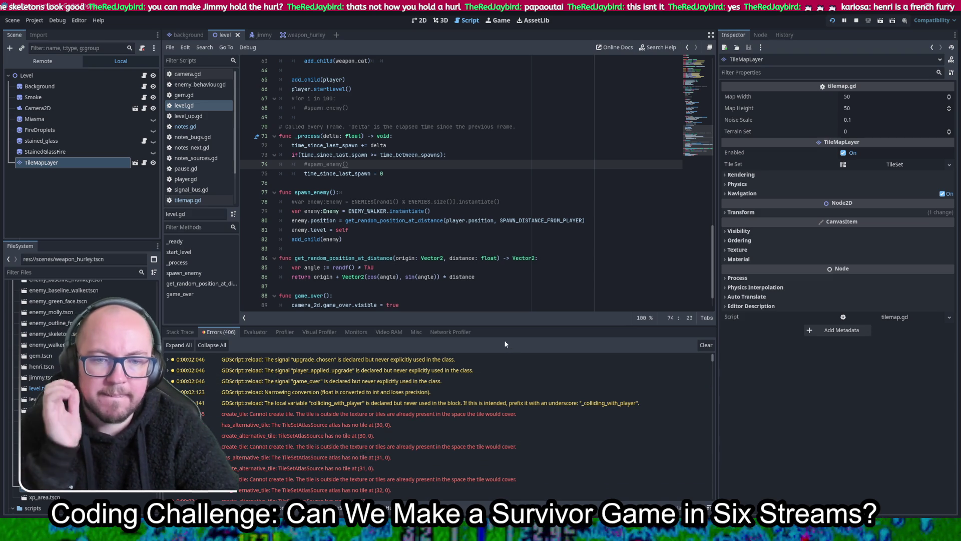
{"action": "mouse_move", "coordinate": [447, 421]}
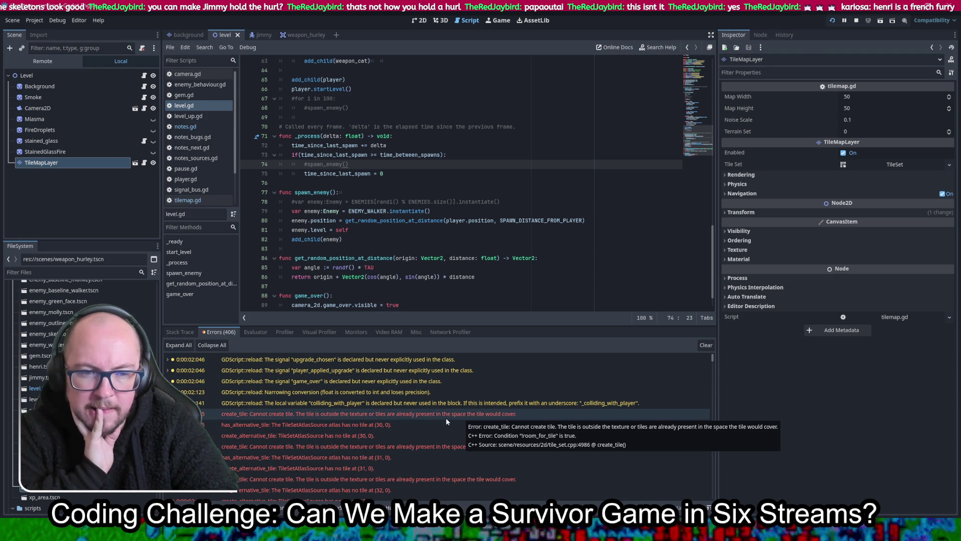
{"action": "scroll", "coordinate": [471, 402], "scroll_direction": "down", "scroll_amount": 3}
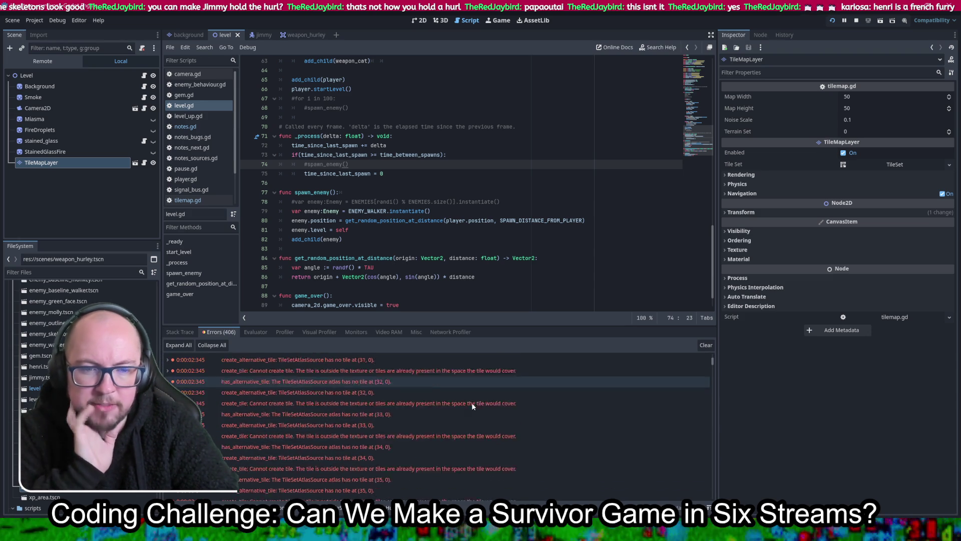
{"action": "scroll", "coordinate": [471, 401], "scroll_direction": "up", "scroll_amount": 5}
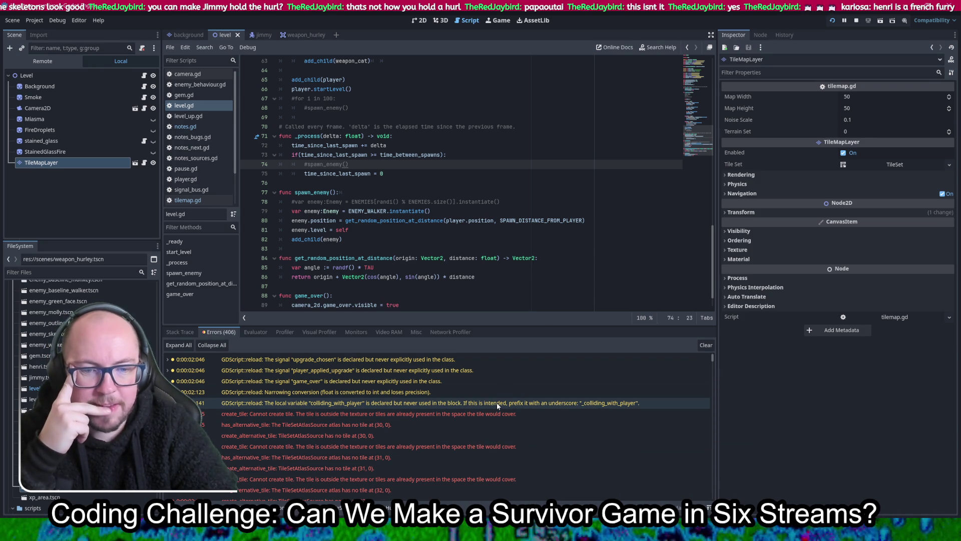
{"action": "scroll", "coordinate": [571, 383], "scroll_direction": "down", "scroll_amount": 3}
{"action": "scroll", "coordinate": [571, 383], "scroll_direction": "down", "scroll_amount": 9}
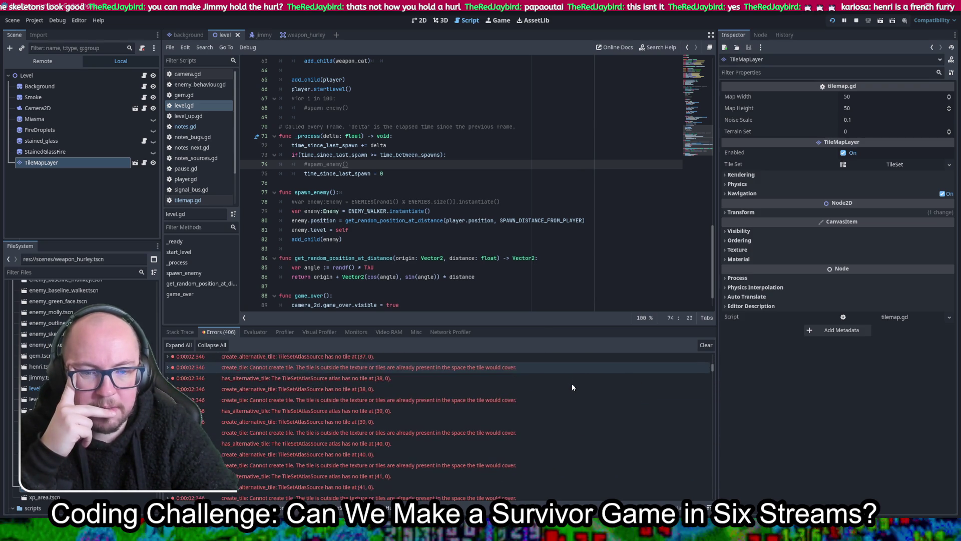
{"action": "scroll", "coordinate": [571, 383], "scroll_direction": "up", "scroll_amount": 10}
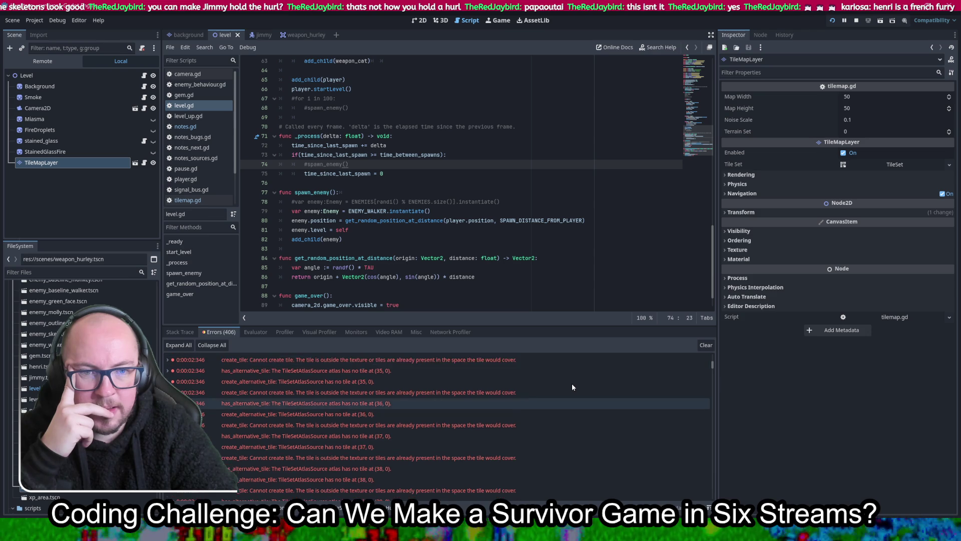
{"action": "scroll", "coordinate": [533, 266], "scroll_direction": "up", "scroll_amount": 13}
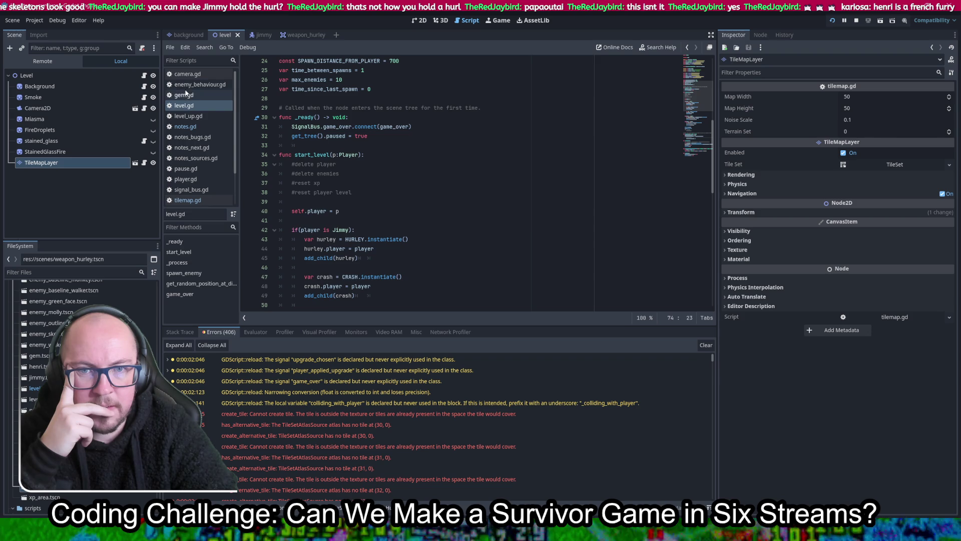
{"action": "left_click", "coordinate": [197, 201]}
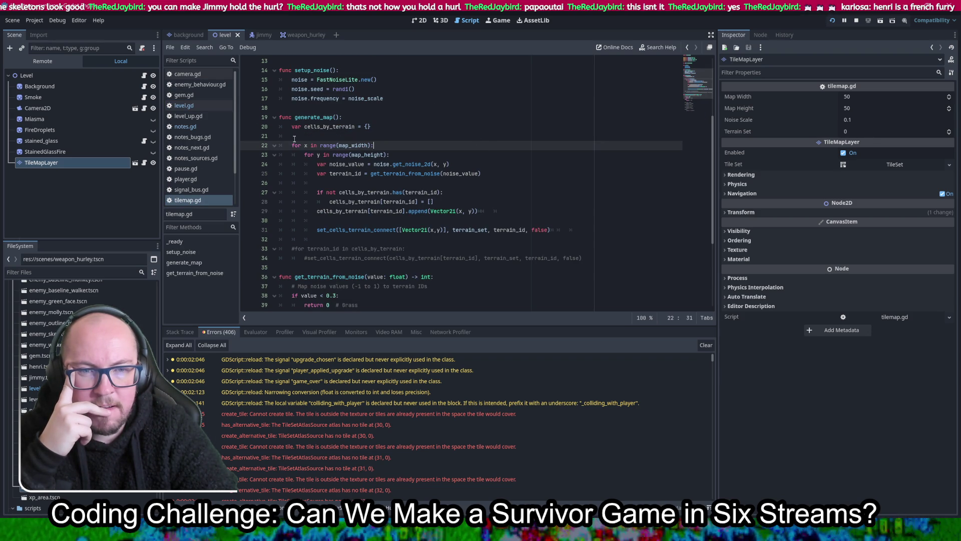
Comment out the cells_by_terrain lines 27–29 in generate_map and run the game.
{"action": "scroll", "coordinate": [376, 173], "scroll_direction": "down", "scroll_amount": 3}
{"action": "scroll", "coordinate": [454, 197], "scroll_direction": "up", "scroll_amount": 3}
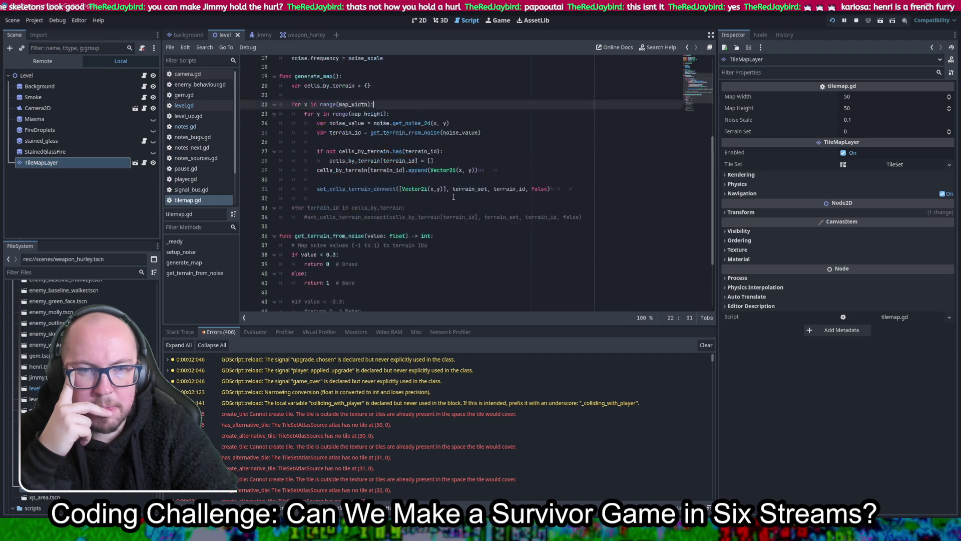
{"action": "mouse_move", "coordinate": [525, 215]}
{"action": "left_mouse_down"}
{"action": "mouse_move", "coordinate": [528, 184]}
{"action": "mouse_move", "coordinate": [521, 190]}
{"action": "left_mouse_up"}
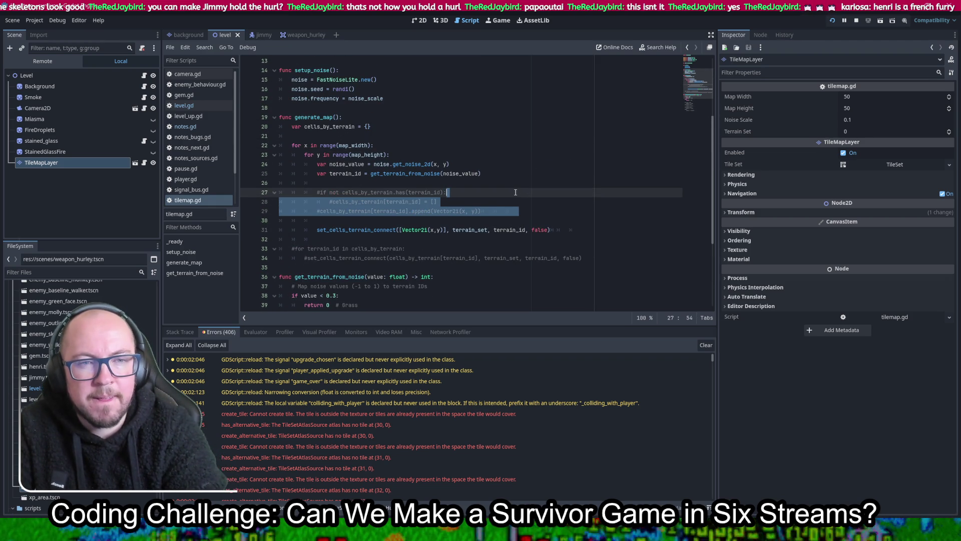
{"action": "key", "text": "F5"}
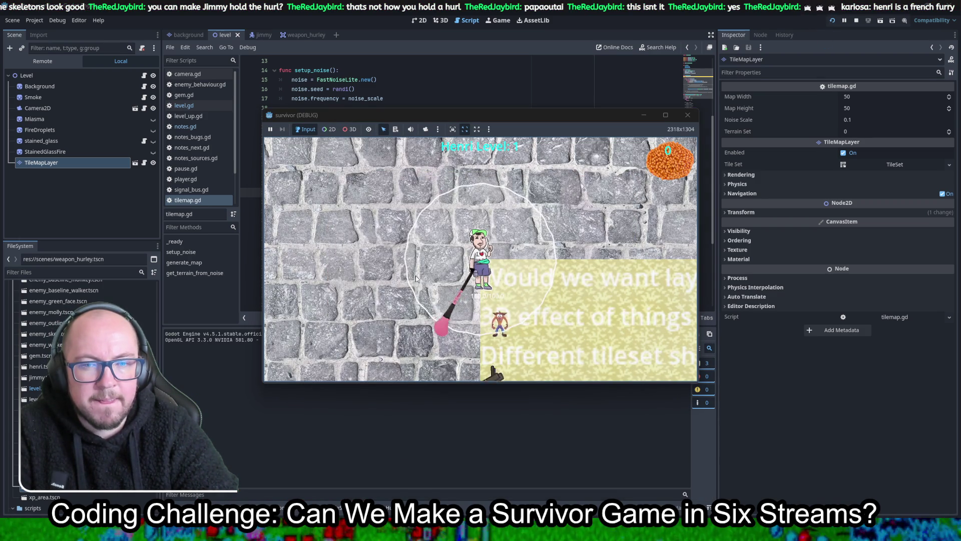
Relaunch the game full-screen to check Henri on the generated sand and cobblestone terrain.
{"action": "key", "text": "F8"}
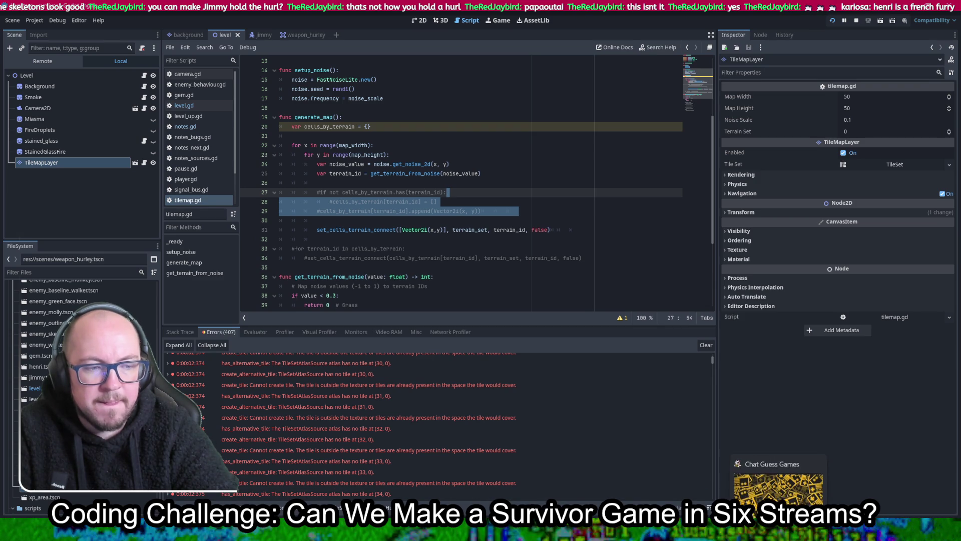
{"action": "key", "text": "F5"}
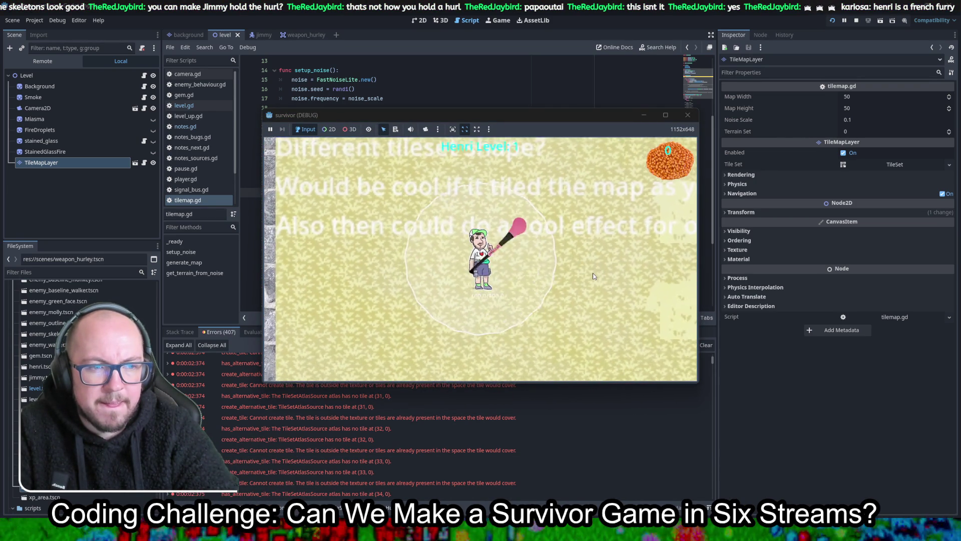
{"action": "left_click", "coordinate": [665, 115]}
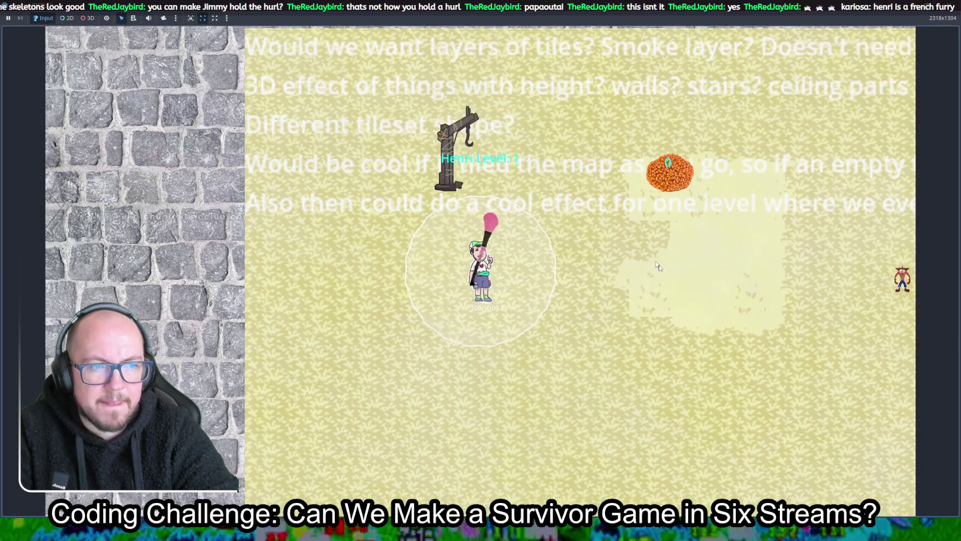
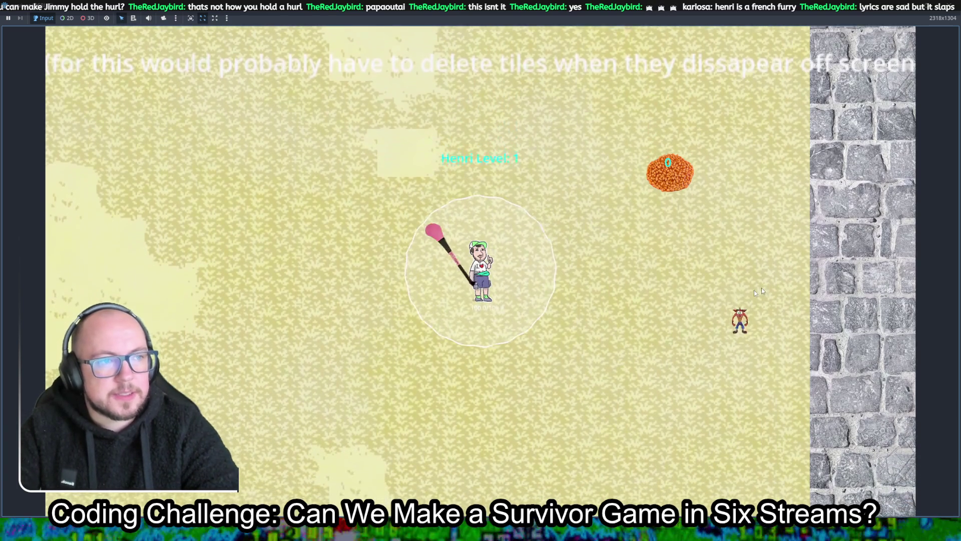
Stop the running game preview and bring up the repository's 13 pending changes in GitHub Desktop.
{"action": "key", "text": "F8"}
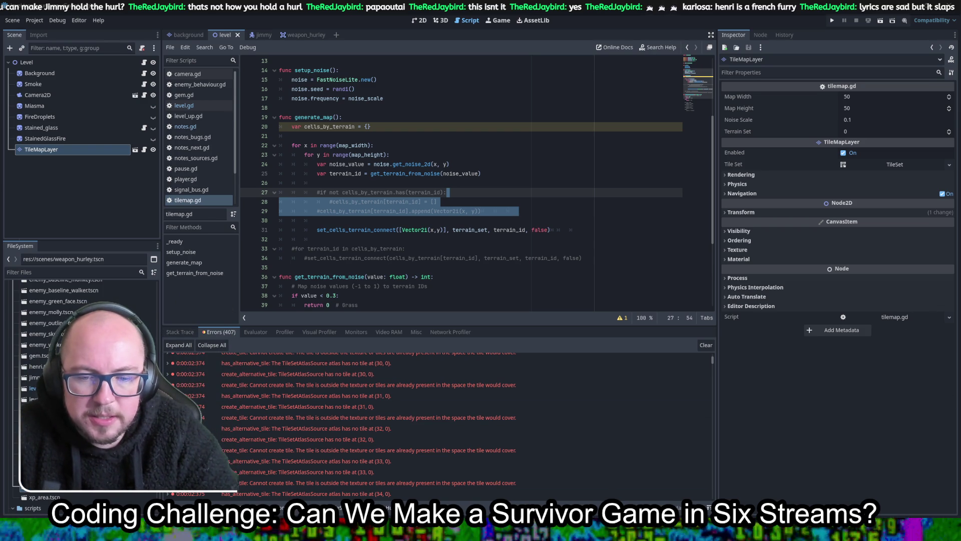
{"action": "key", "text": "alt+Tab"}
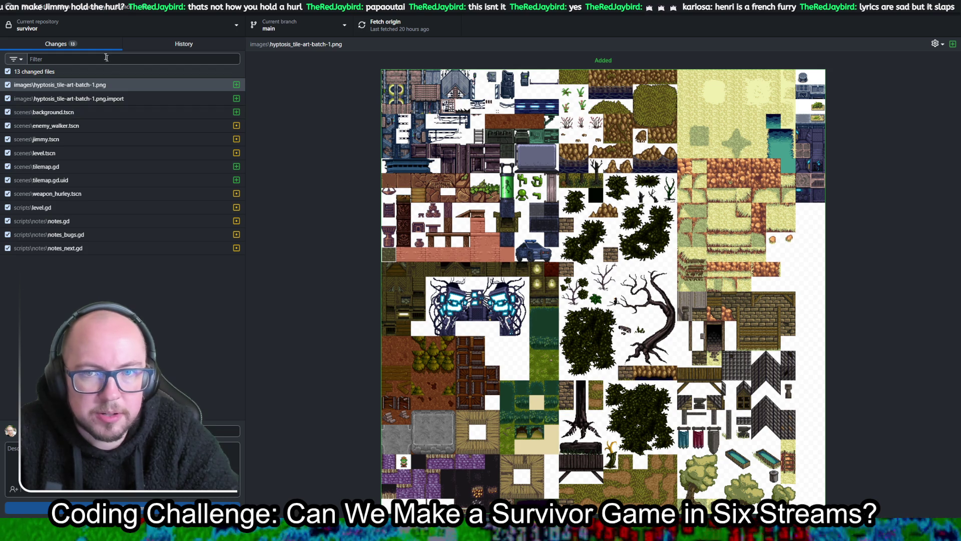
Review the diffs for the tile atlas import and the background, enemy_walker, jimmy and level scenes.
{"action": "left_click", "coordinate": [107, 100]}
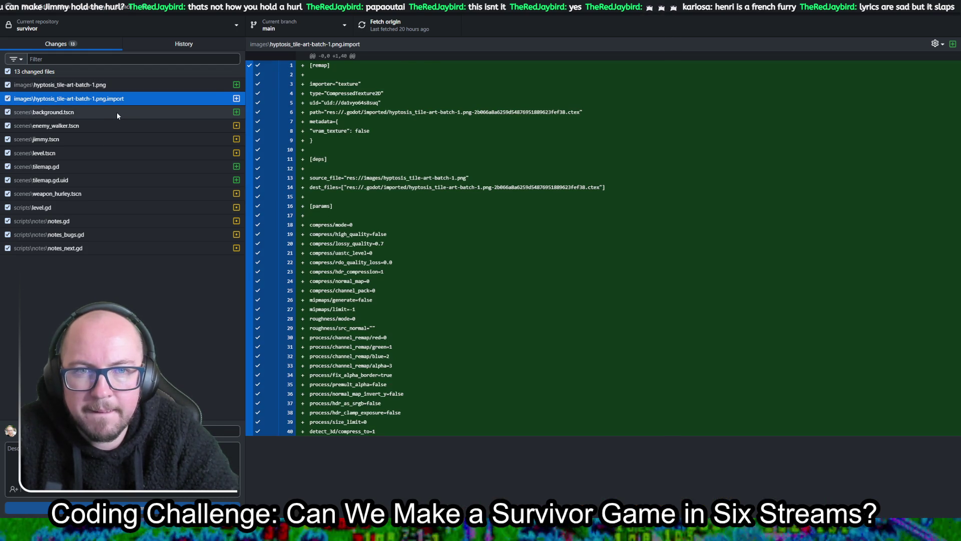
{"action": "left_click", "coordinate": [116, 113]}
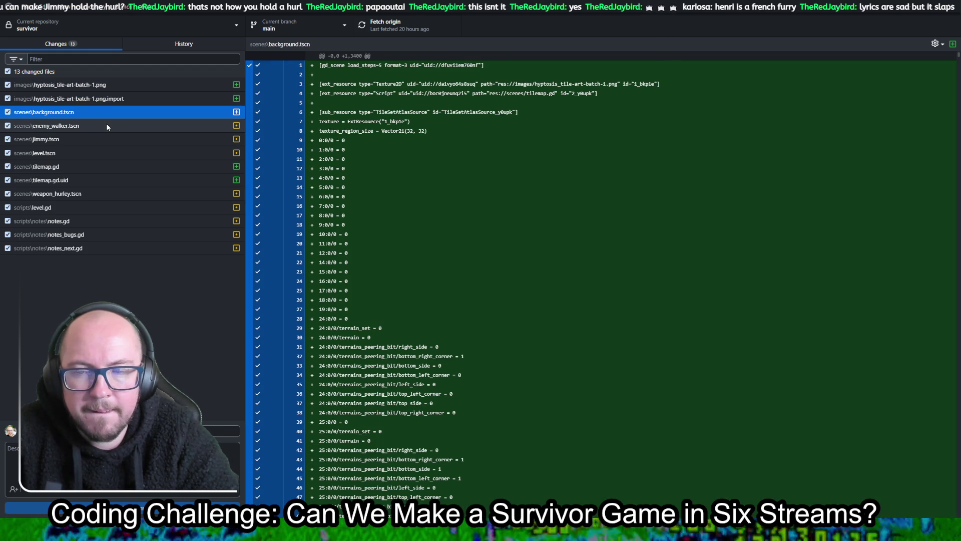
{"action": "left_click", "coordinate": [106, 127]}
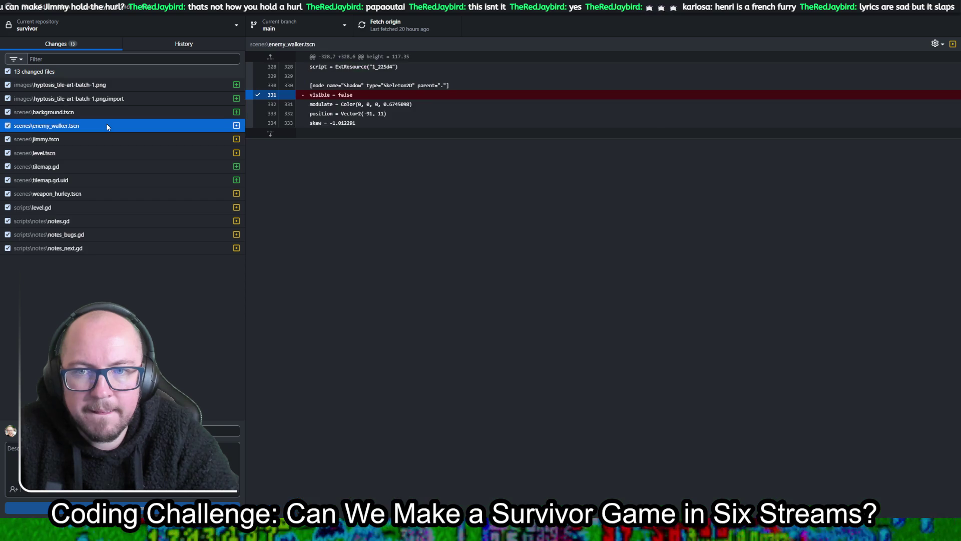
{"action": "left_click", "coordinate": [97, 144]}
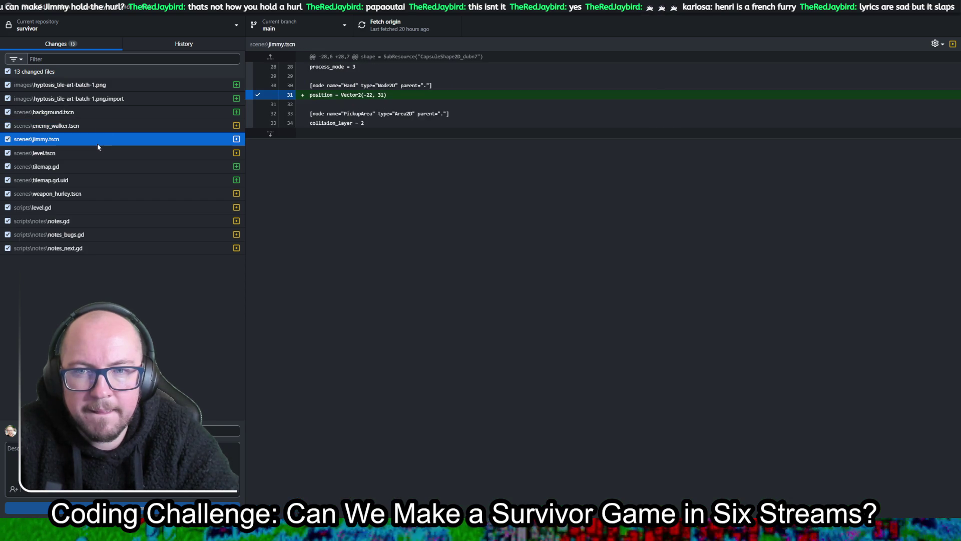
{"action": "left_click", "coordinate": [105, 128]}
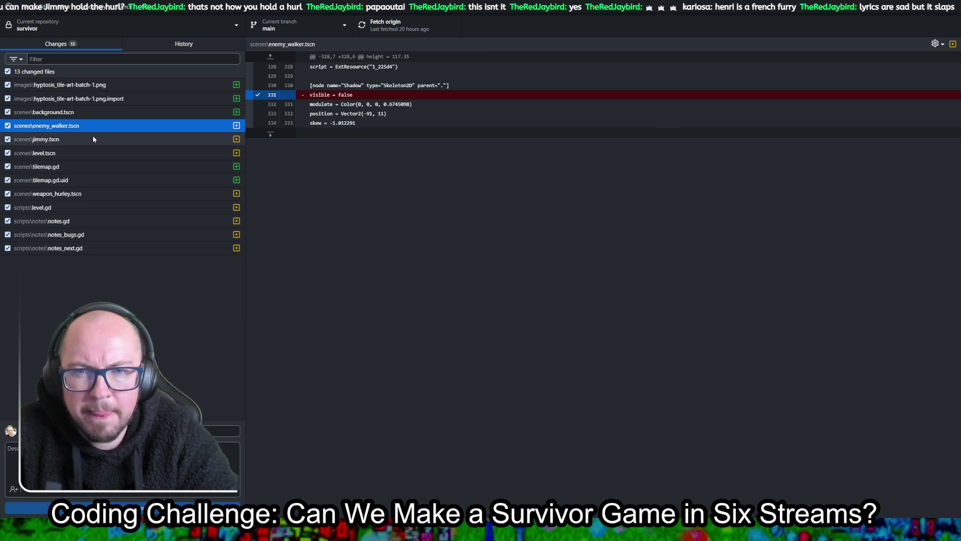
{"action": "left_click", "coordinate": [92, 136]}
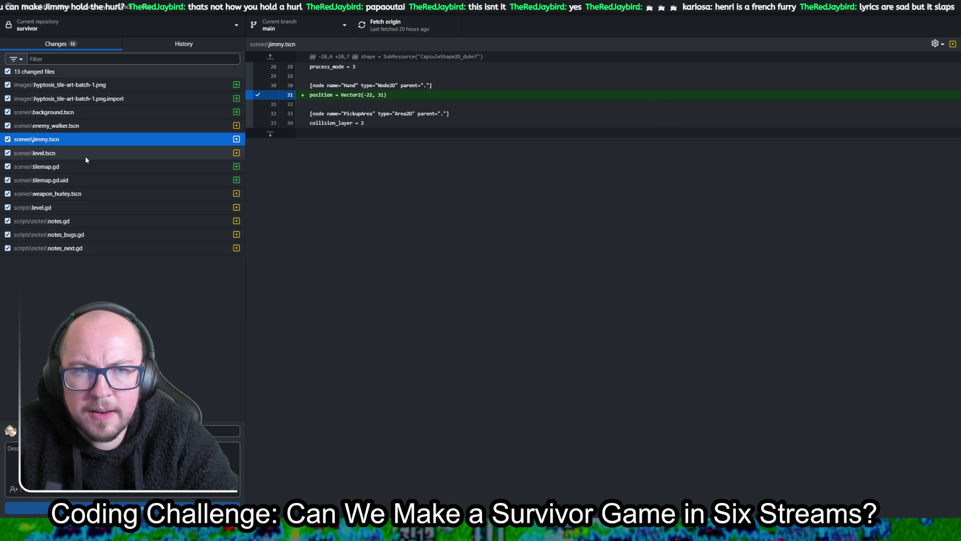
{"action": "left_click", "coordinate": [85, 156]}
{"action": "left_click", "coordinate": [90, 141]}
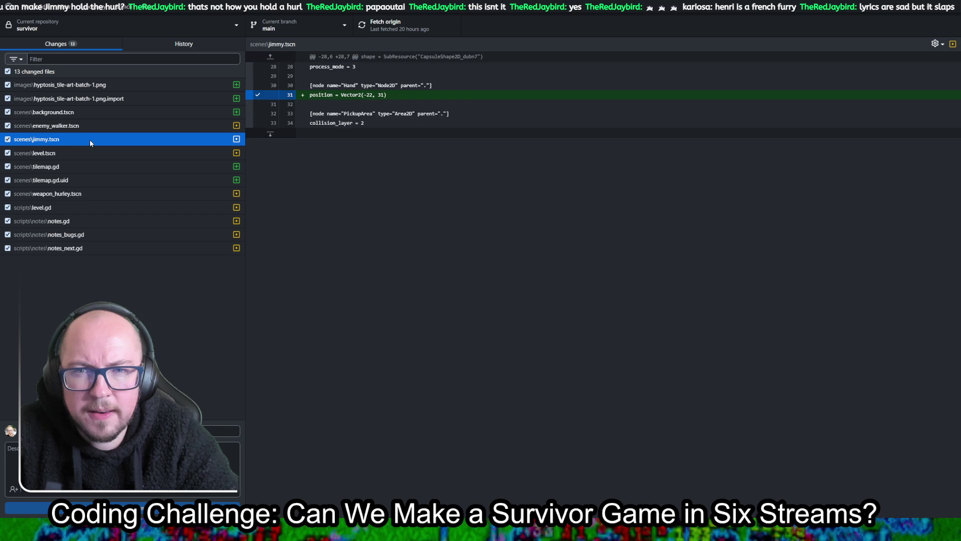
Review the new tilemap.gd script, its uid, weapon_hurley z_index, level.gd and the notes scripts.
{"action": "left_click", "coordinate": [85, 166]}
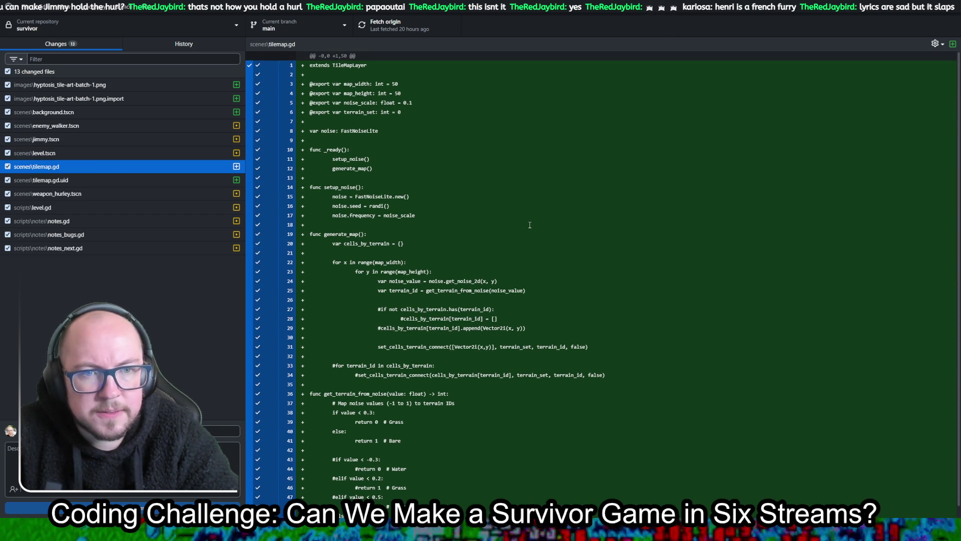
{"action": "left_click", "coordinate": [104, 180]}
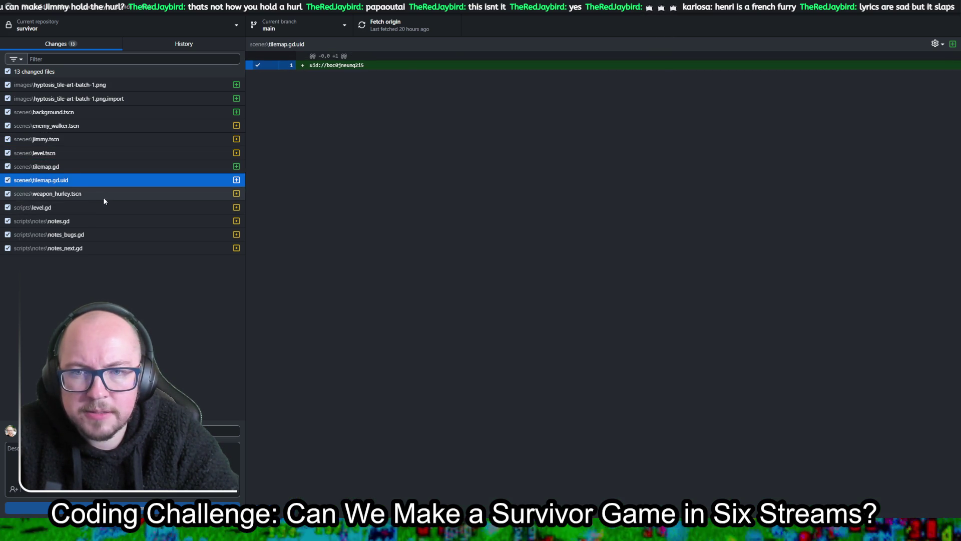
{"action": "left_click", "coordinate": [103, 196]}
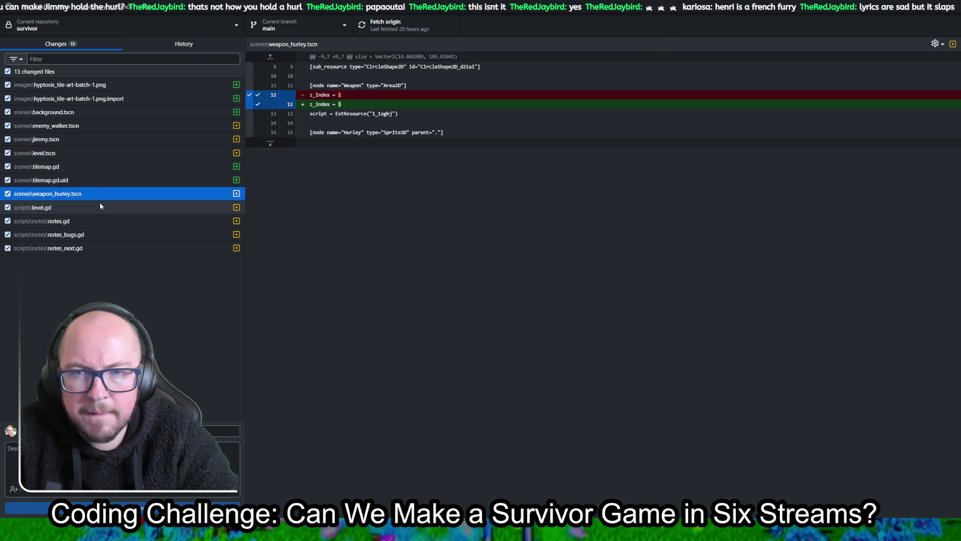
{"action": "left_click", "coordinate": [100, 205]}
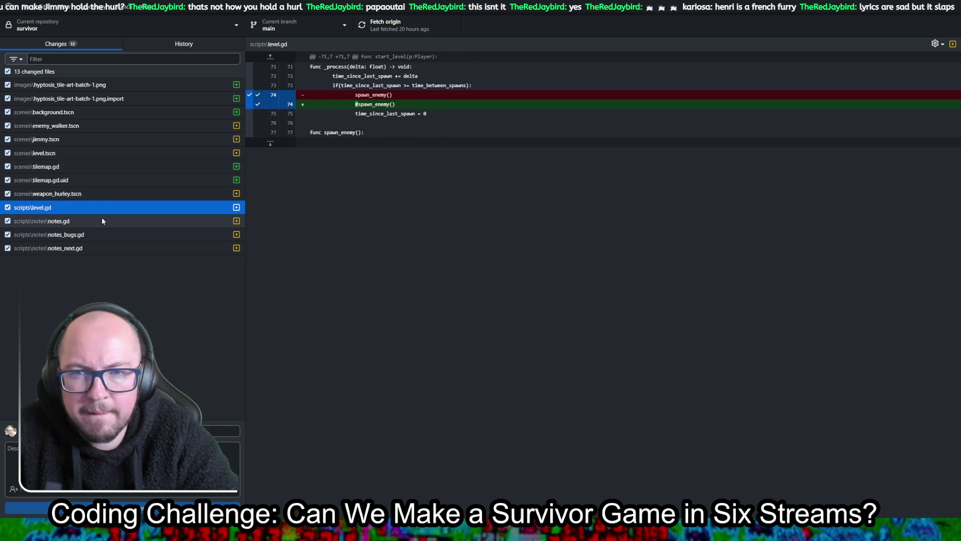
{"action": "left_click", "coordinate": [101, 219]}
{"action": "left_click", "coordinate": [107, 235]}
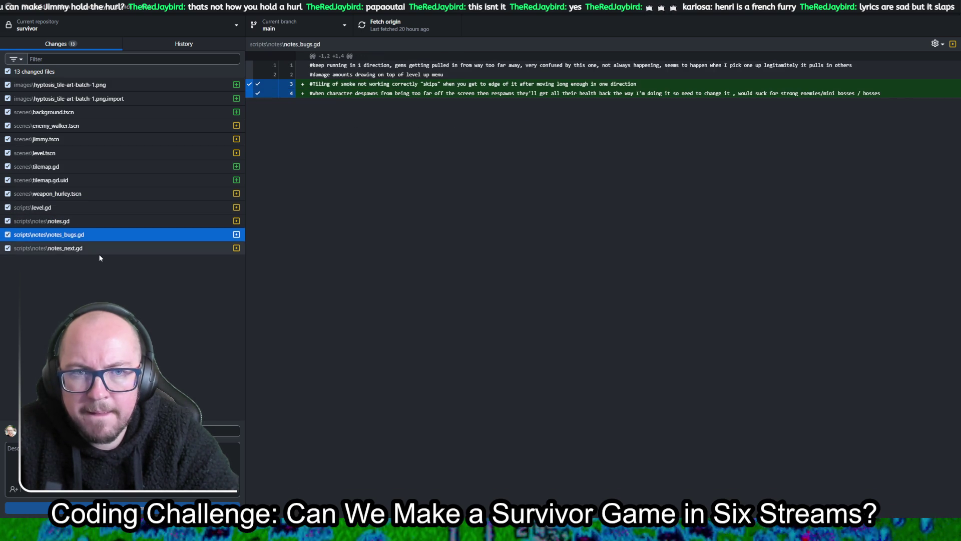
{"action": "left_click", "coordinate": [98, 254]}
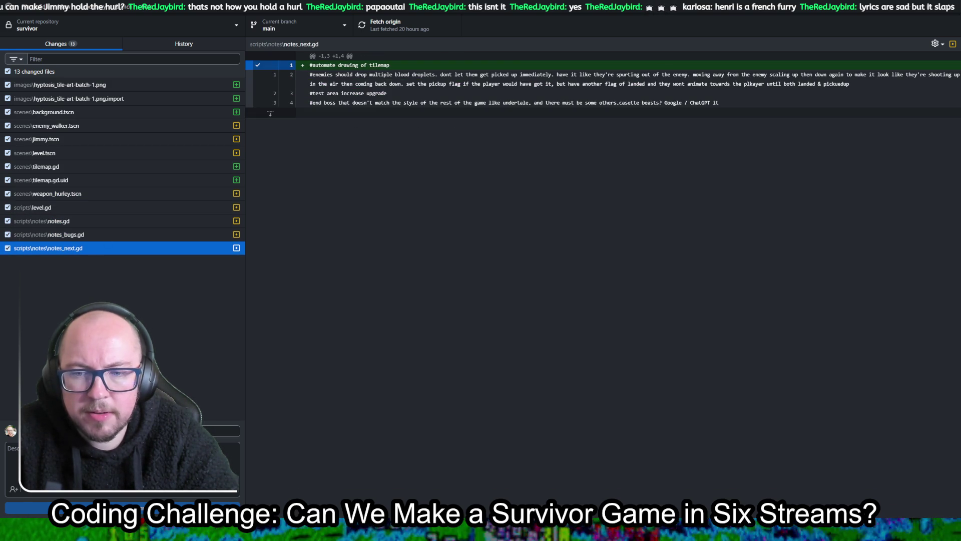
Write a commit summary, commit all 13 files to main and push to origin.
{"action": "left_click", "coordinate": [120, 430]}
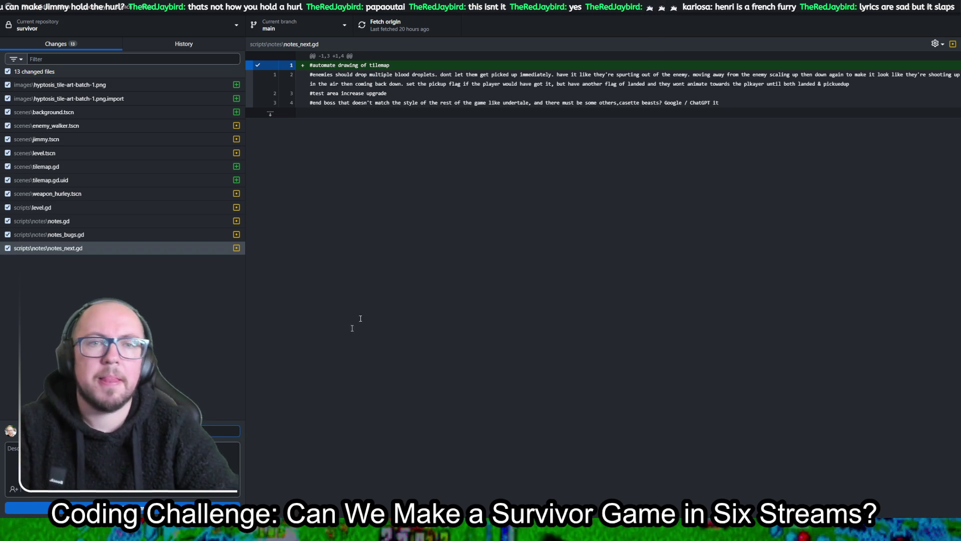
{"action": "left_click", "coordinate": [123, 508]}
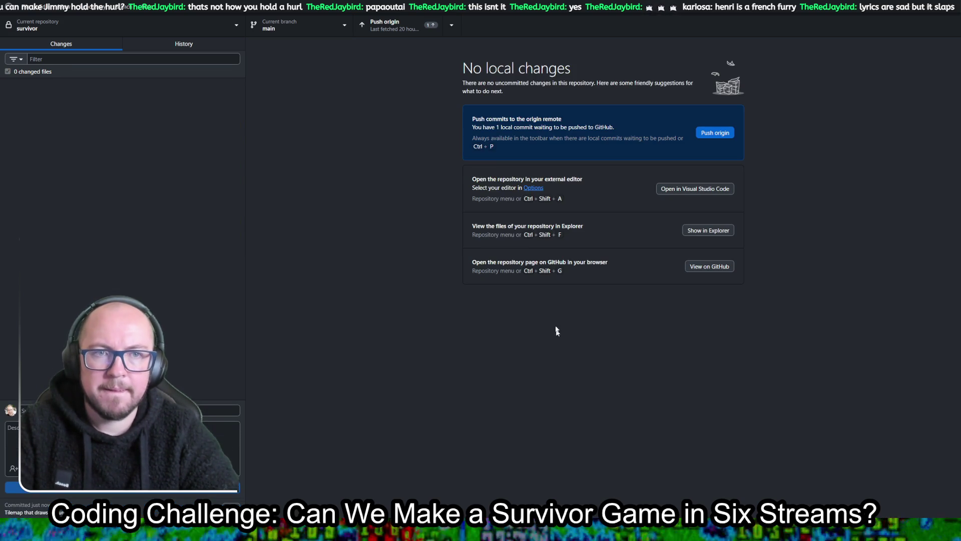
{"action": "key", "text": "ctrl+p"}
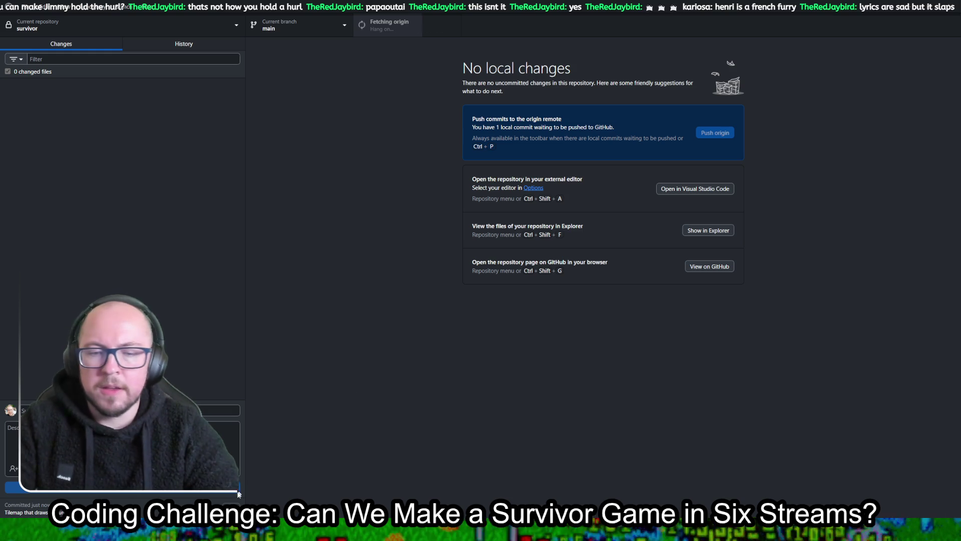
{"action": "left_click", "coordinate": [270, 468]}
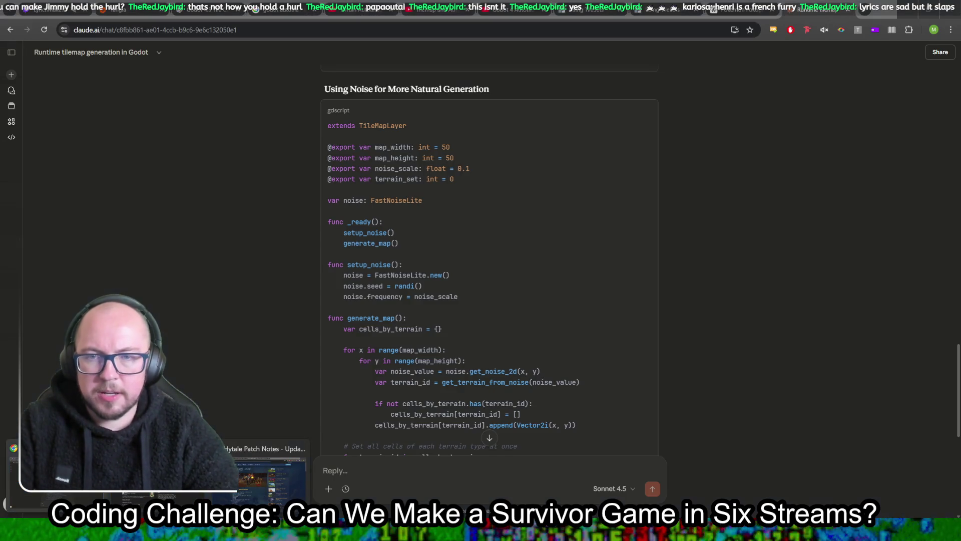
{"action": "left_click", "coordinate": [47, 9]}
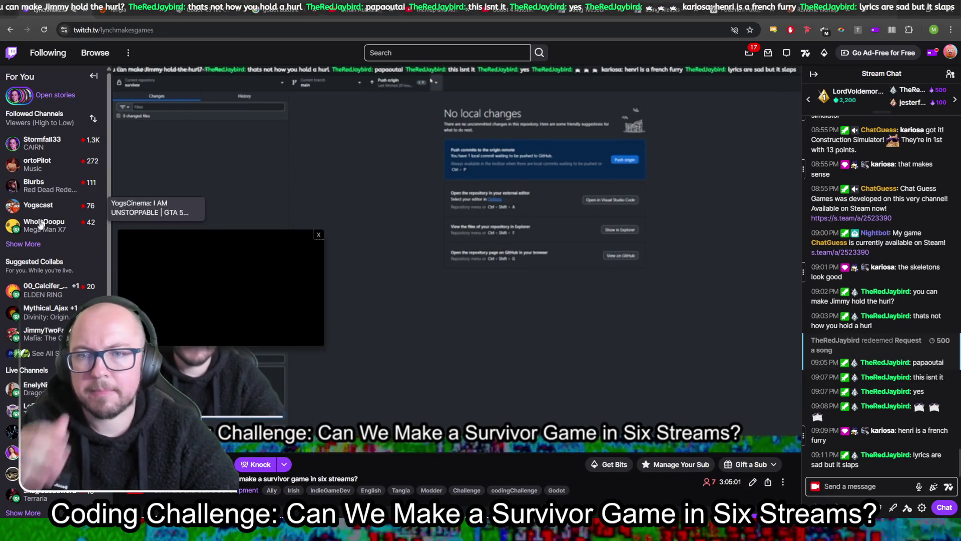
Show more followed channels twice and open a streamer's live GBA Zelda stream in a new tab.
{"action": "left_click", "coordinate": [31, 243]}
{"action": "scroll", "coordinate": [60, 260], "scroll_direction": "down", "scroll_amount": 1}
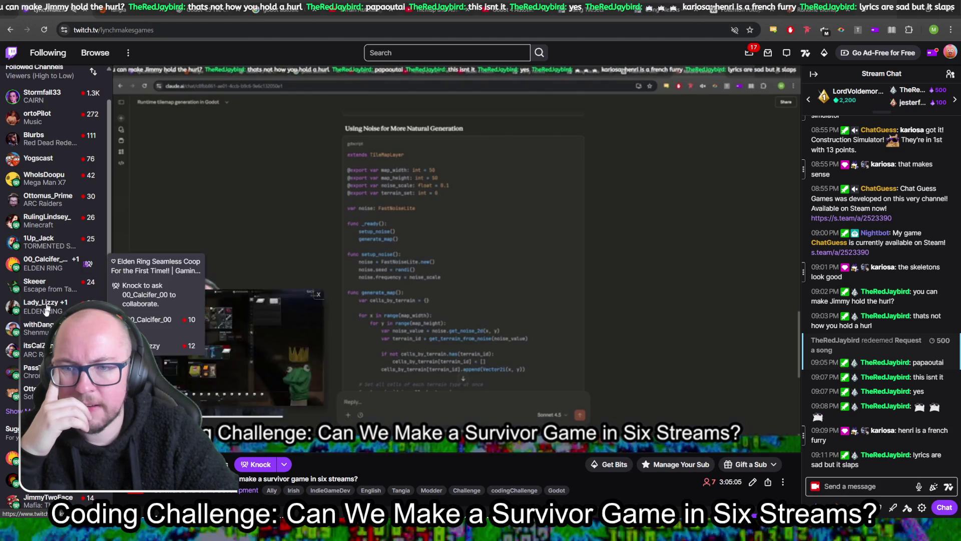
{"action": "scroll", "coordinate": [38, 341], "scroll_direction": "down", "scroll_amount": 1}
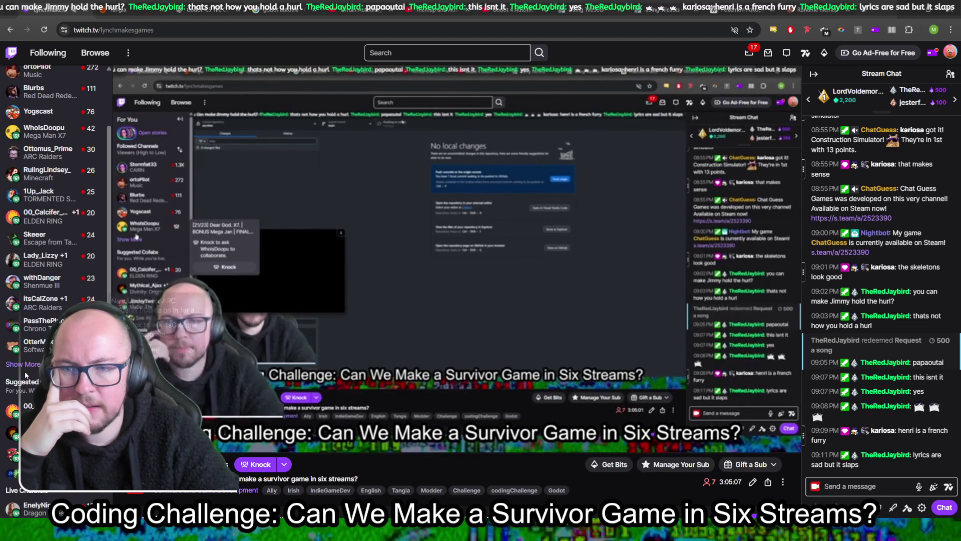
{"action": "left_click", "coordinate": [30, 365]}
{"action": "scroll", "coordinate": [30, 368], "scroll_direction": "down", "scroll_amount": 2}
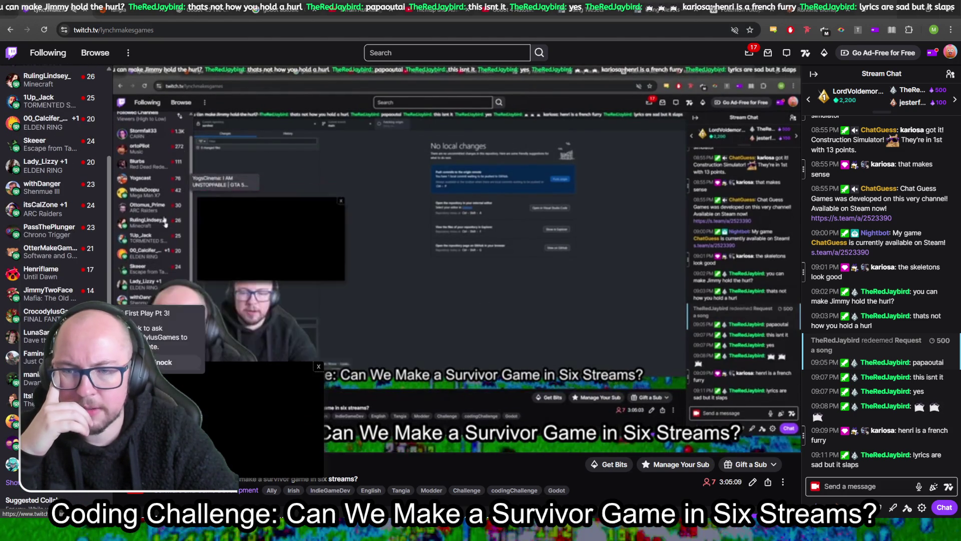
{"action": "middle_click", "coordinate": [30, 356]}
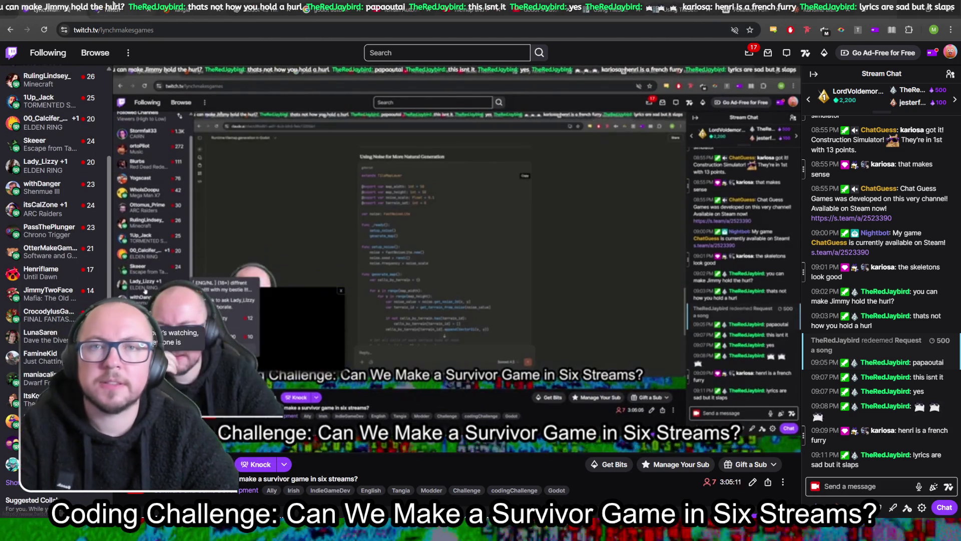
{"action": "left_click", "coordinate": [111, 4]}
{"action": "double_click", "coordinate": [115, 30]}
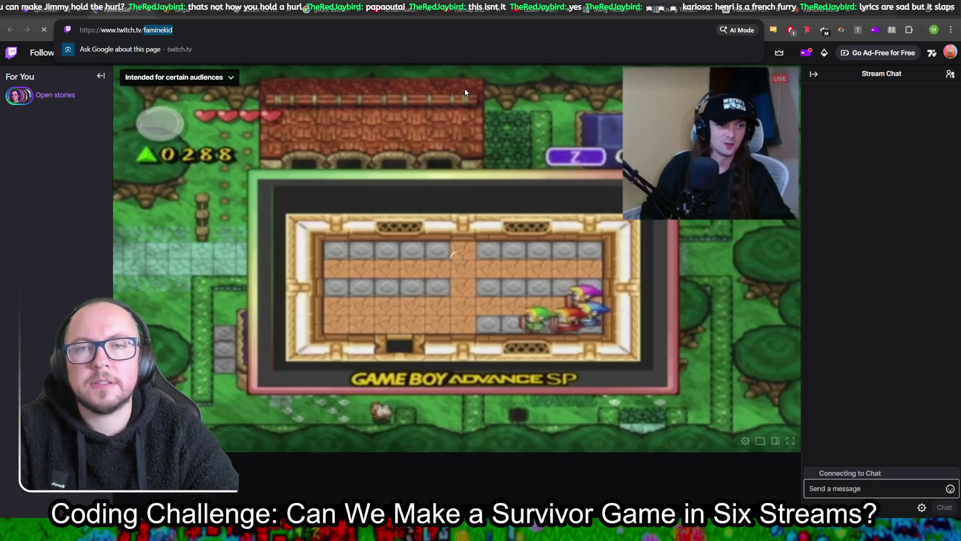